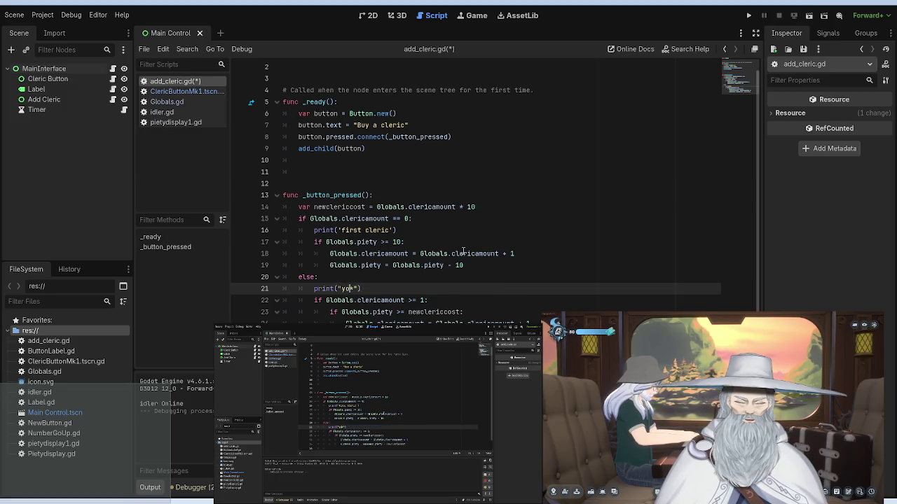
Step: Change the else-branch print to 'you have a new cleric*' and test-run the game
{"action": "type", "text": "cleric"}
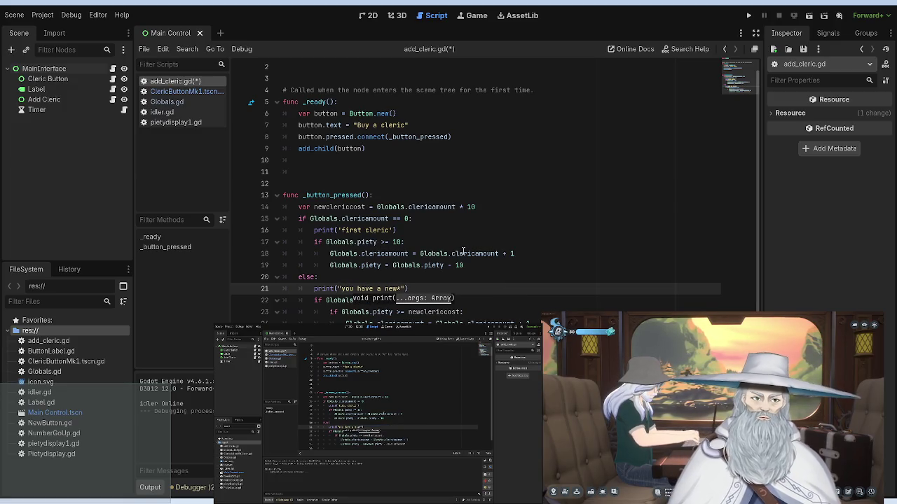
{"action": "type", "text": "*"}
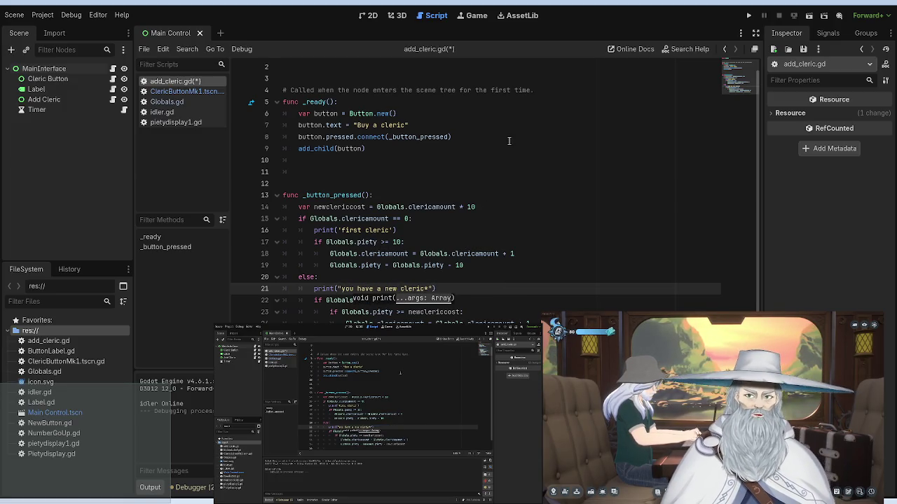
{"action": "left_click", "coordinate": [472, 174]}
{"action": "left_click", "coordinate": [746, 17]}
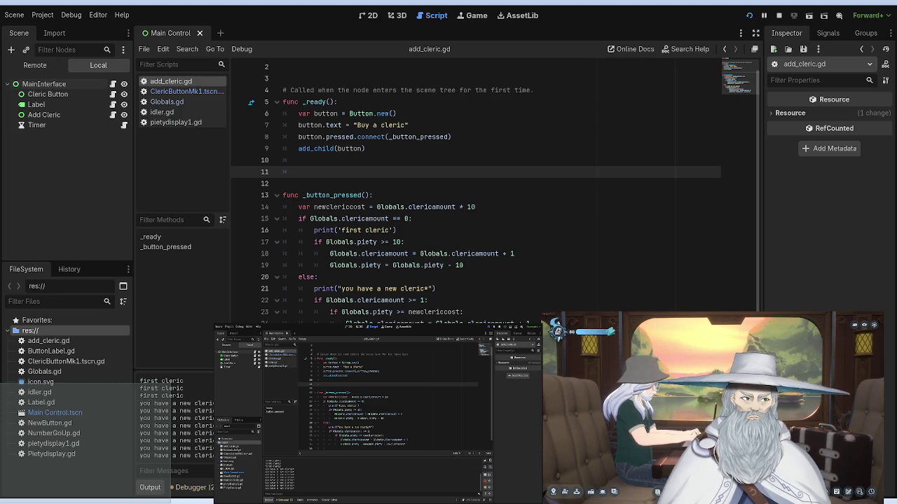
{"action": "key", "text": "F8"}
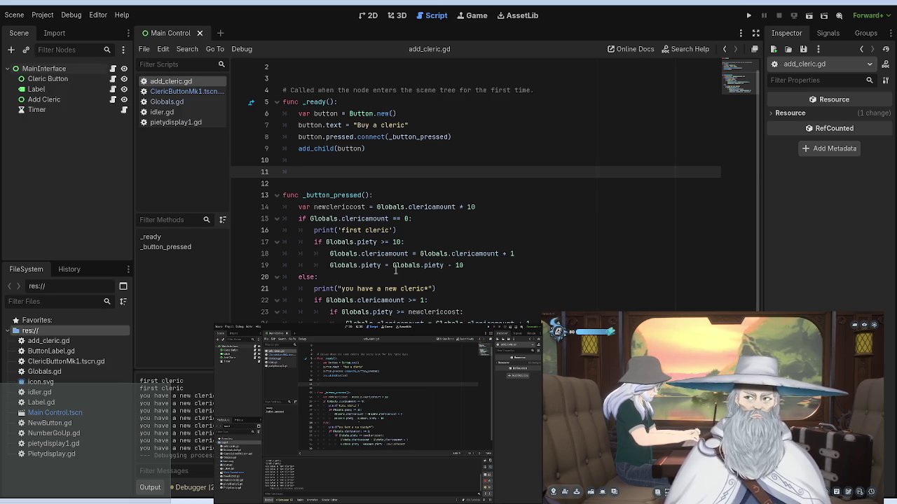
Step: Rename the Label node to 'Piety amount'
{"action": "left_click", "coordinate": [476, 217]}
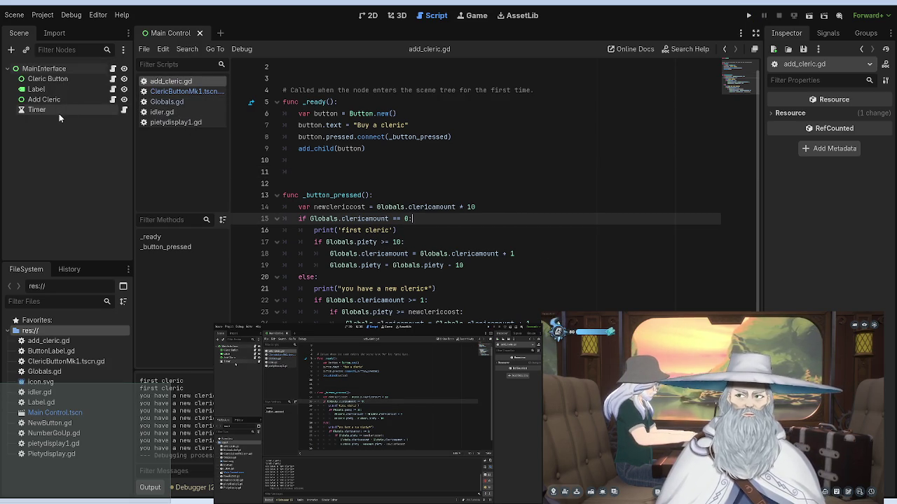
{"action": "left_click", "coordinate": [48, 90]}
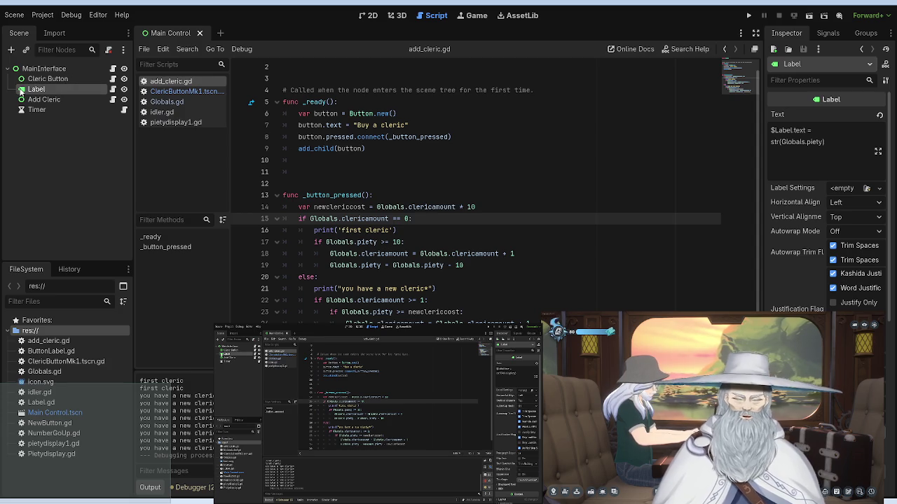
{"action": "type", "text": "Piety amount"}
{"action": "key", "text": "Return"}
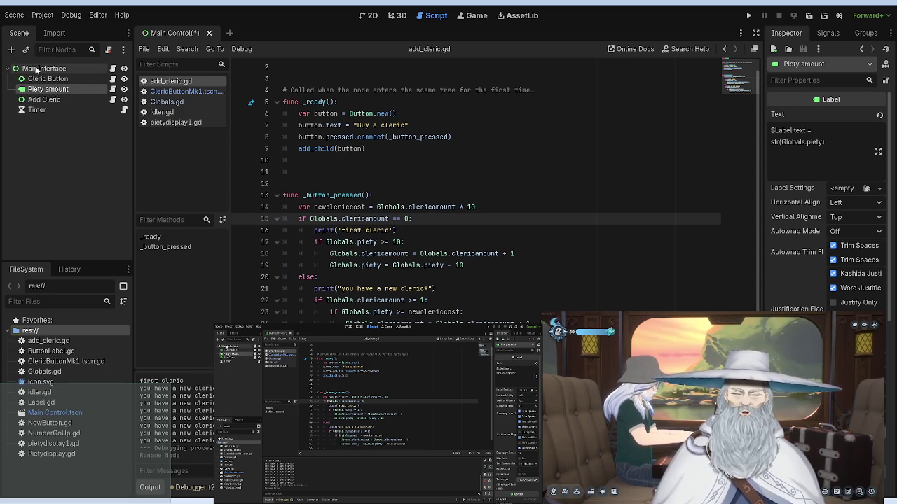
Step: Add a second Label above Add Cleric, name it 'Cleric Amount', and open pietydisplay1.gd
{"action": "left_click", "coordinate": [31, 69]}
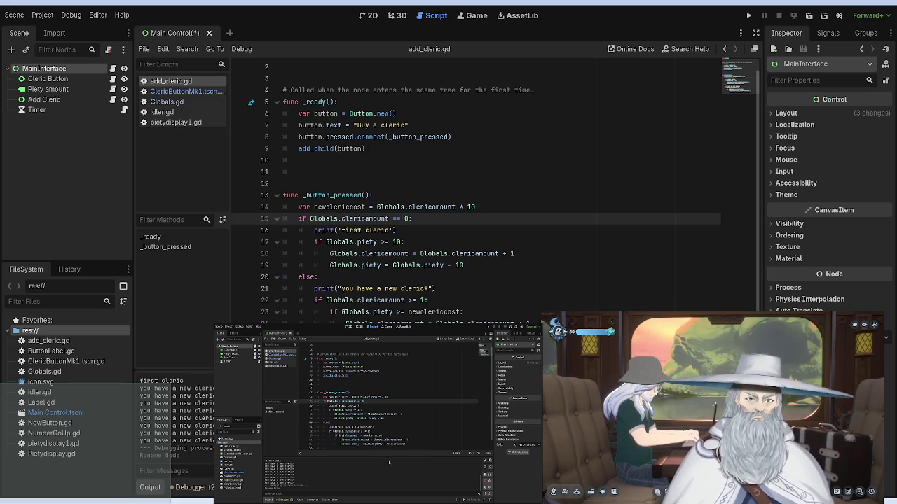
{"action": "key", "text": "ctrl+v"}
{"action": "left_click_drag", "start_coordinate": [38, 120], "coordinate": [58, 96]}
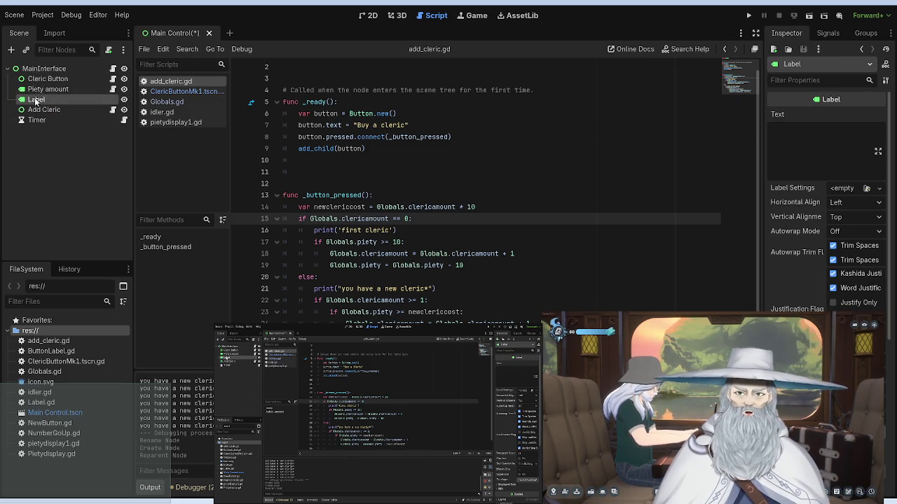
{"action": "left_click", "coordinate": [33, 91]}
{"action": "left_click", "coordinate": [40, 101], "text": "ctrl"}
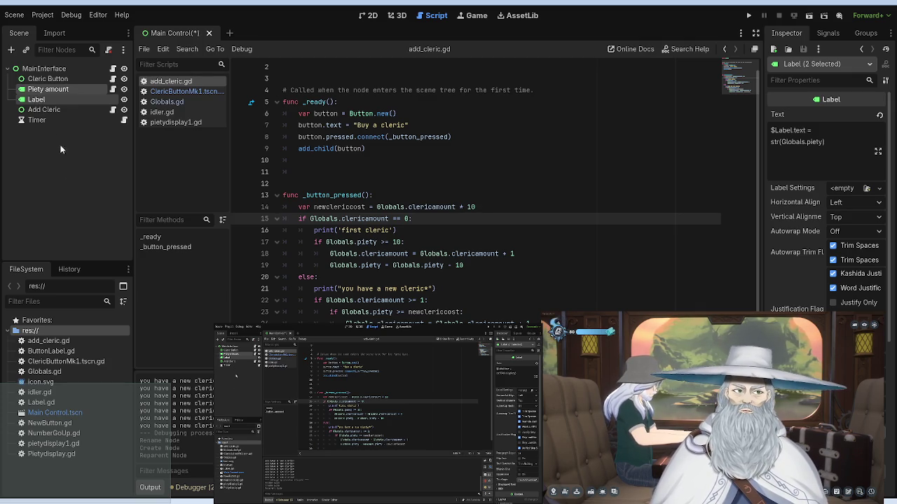
{"action": "left_click", "coordinate": [42, 102]}
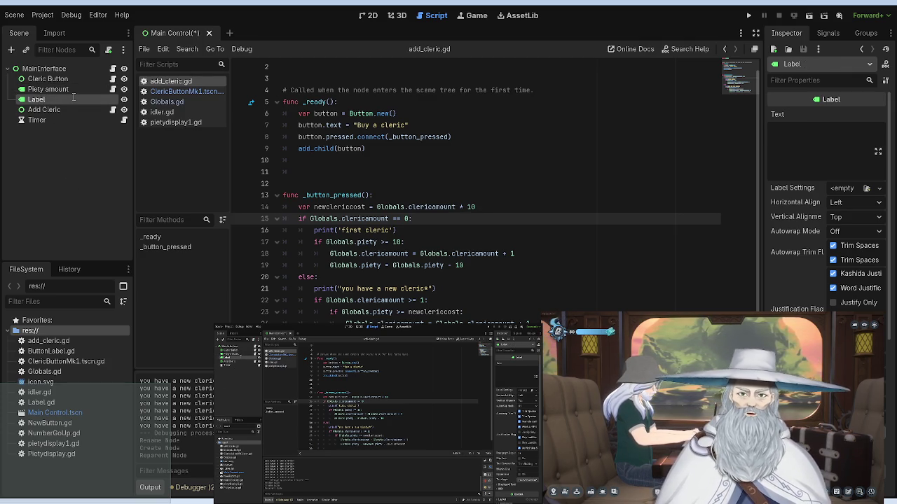
{"action": "type", "text": "Cleric Amount"}
{"action": "key", "text": "Return"}
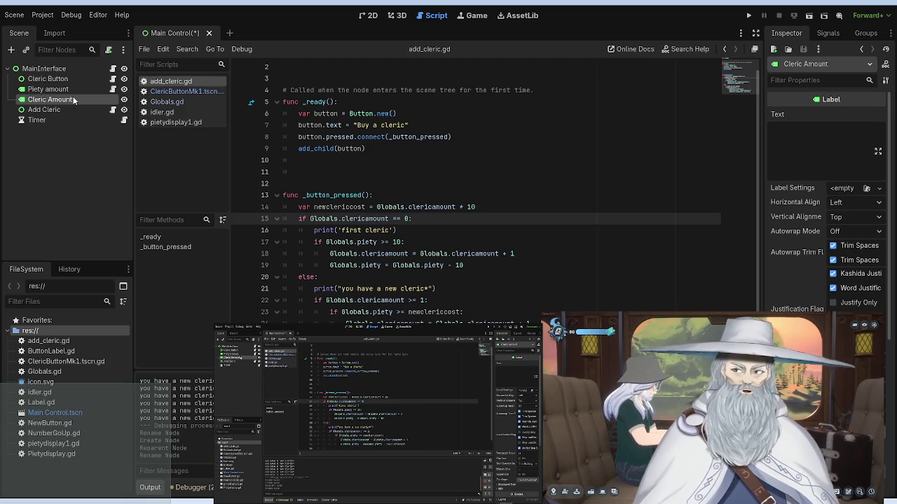
{"action": "left_click", "coordinate": [205, 122]}
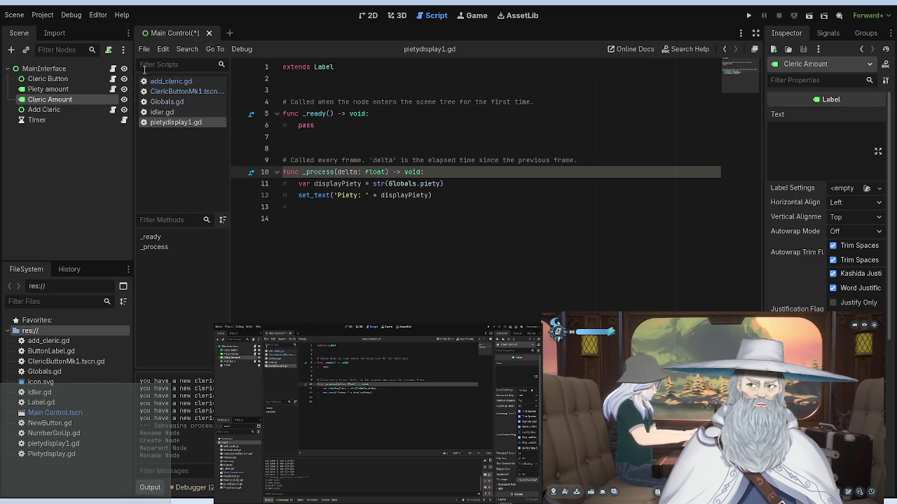
Step: Open the Piety amount node's pietydisplay1.gd and look over its full display code
{"action": "left_click", "coordinate": [113, 110]}
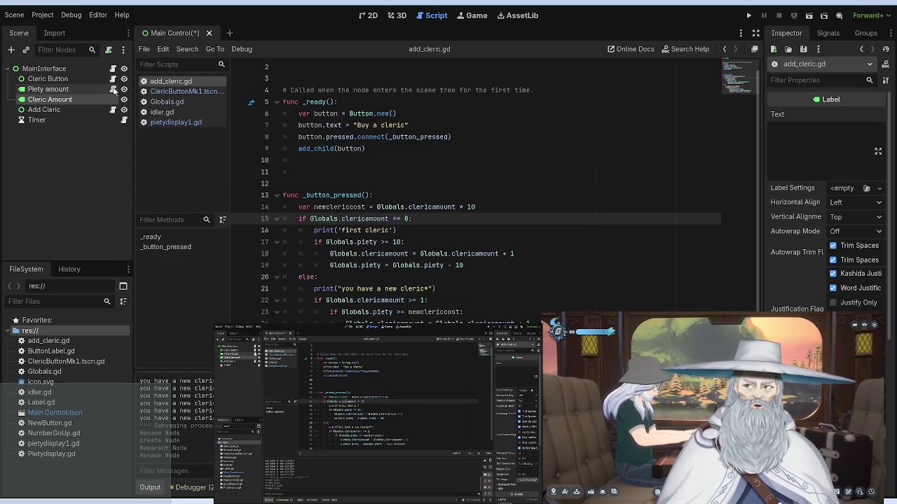
{"action": "left_click", "coordinate": [113, 89]}
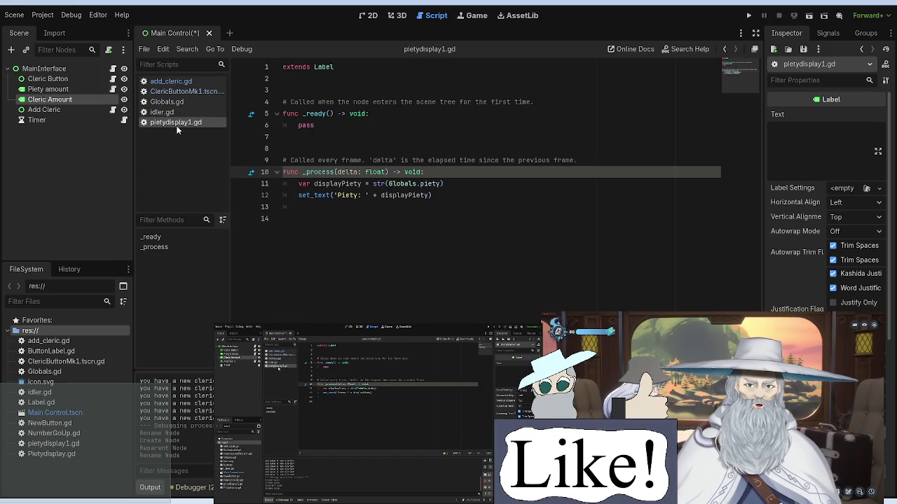
{"action": "key", "text": "ctrl+a"}
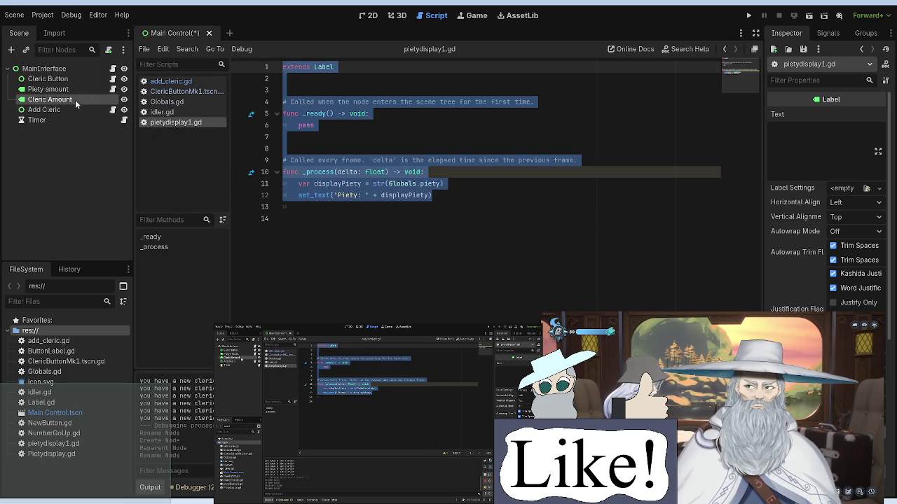
{"action": "scroll", "coordinate": [827, 175], "scroll_direction": "down", "scroll_amount": 5}
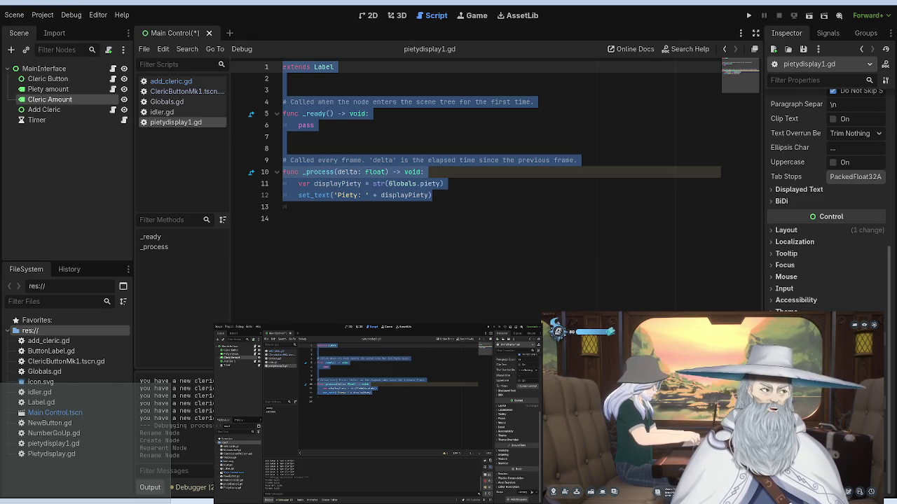
{"action": "left_click", "coordinate": [416, 150]}
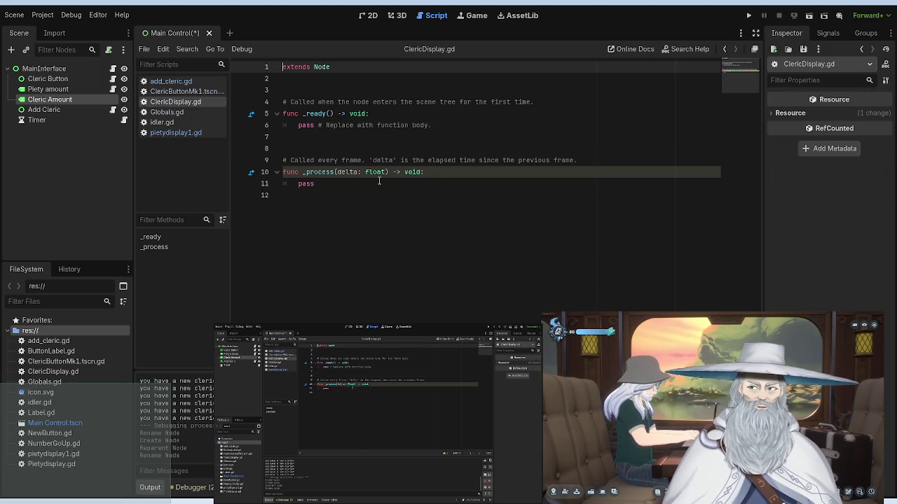
Step: Copy the two display lines from pietydisplay1.gd into ClericDisplay.gd in place of pass
{"action": "left_click", "coordinate": [335, 190]}
{"action": "triple_click", "coordinate": [327, 185]}
{"action": "key", "text": "ctrl+v"}
{"action": "key", "text": "ctrl+z"}
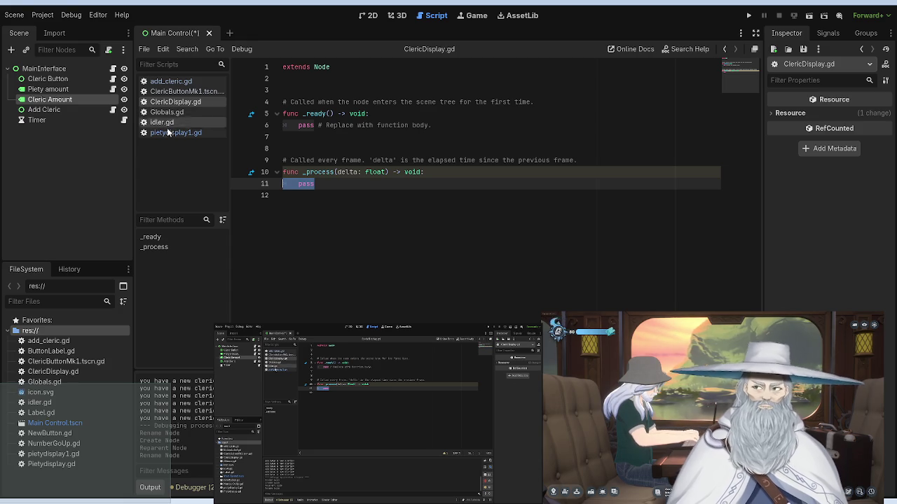
{"action": "left_click", "coordinate": [168, 133]}
{"action": "left_click_drag", "start_coordinate": [433, 196], "coordinate": [297, 184]}
{"action": "key", "text": "ctrl+c"}
{"action": "left_click", "coordinate": [168, 122]}
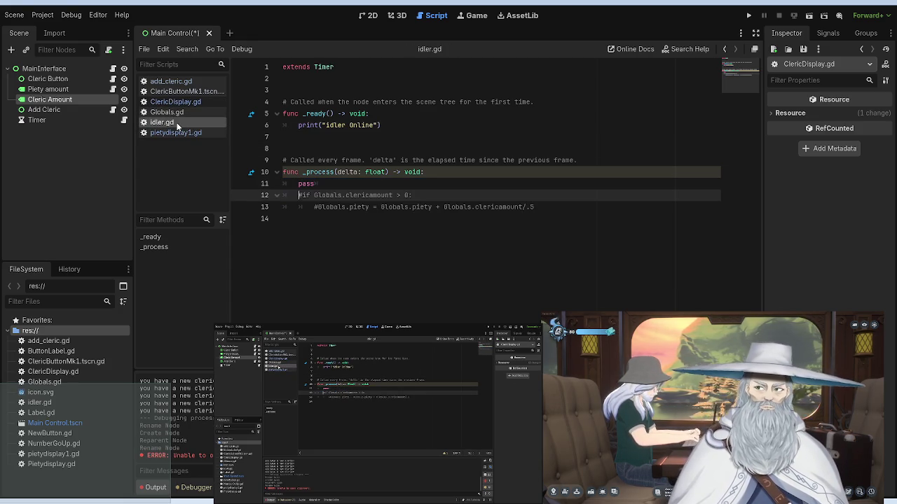
{"action": "left_click", "coordinate": [176, 113]}
{"action": "left_click", "coordinate": [185, 101]}
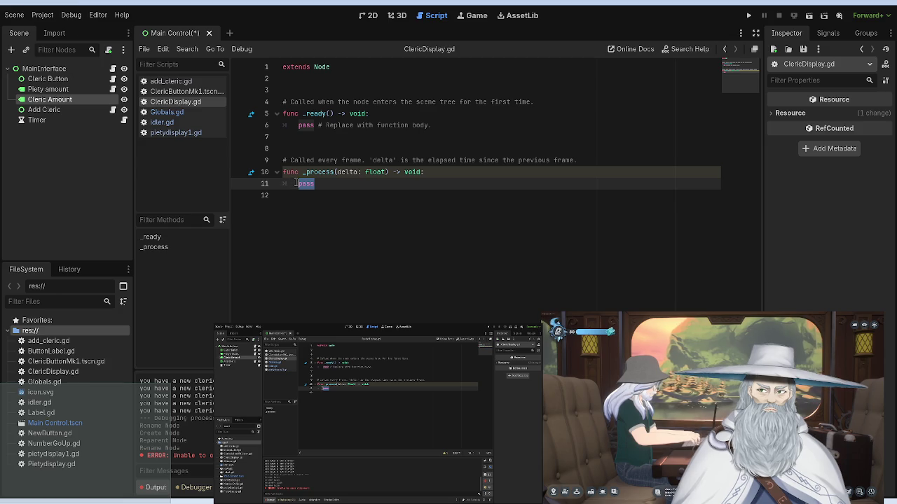
{"action": "key", "text": "ctrl+v"}
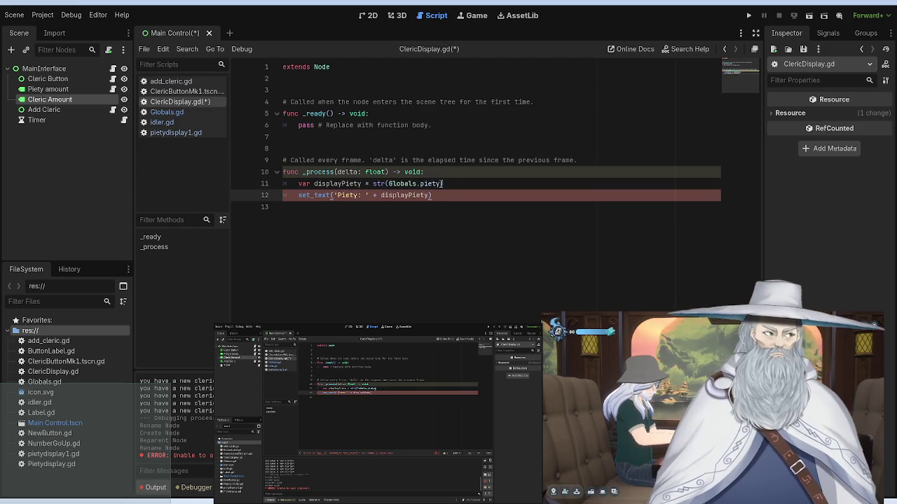
Step: Switch Globals.piety to Globals.clericamount and rename displayPiety to displayClerics
{"action": "left_click", "coordinate": [440, 183]}
{"action": "key", "text": "BackSpace"}
{"action": "key", "text": "BackSpace"}
{"action": "key", "text": "BackSpace"}
{"action": "key", "text": "BackSpace"}
{"action": "key", "text": "BackSpace"}
{"action": "type", "text": "clericamount"}
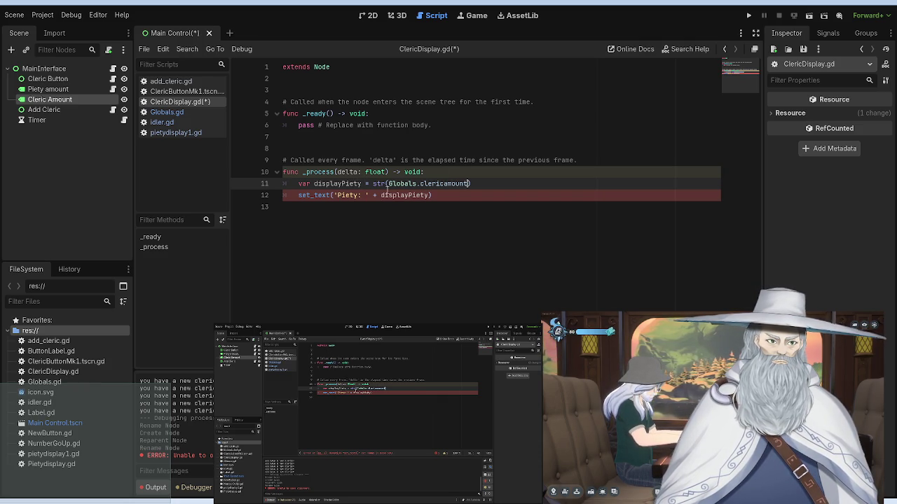
{"action": "left_click_drag", "start_coordinate": [362, 184], "coordinate": [342, 184]}
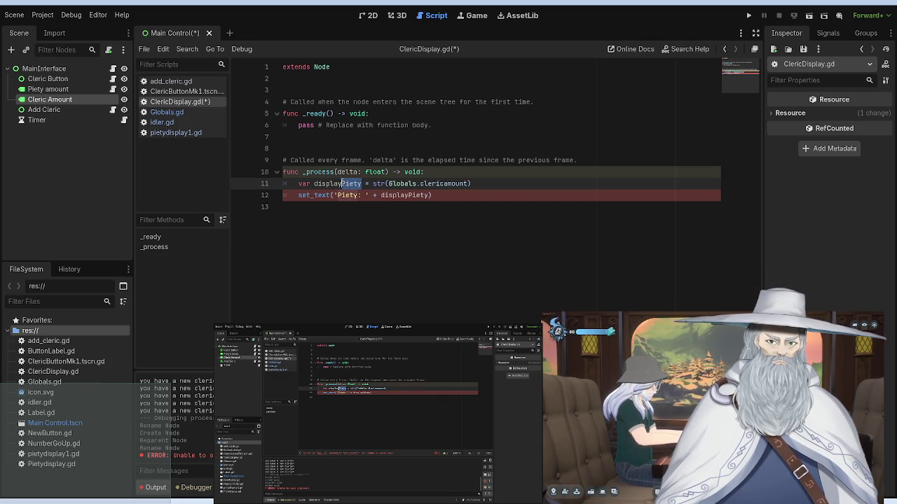
{"action": "type", "text": "Clerics"}
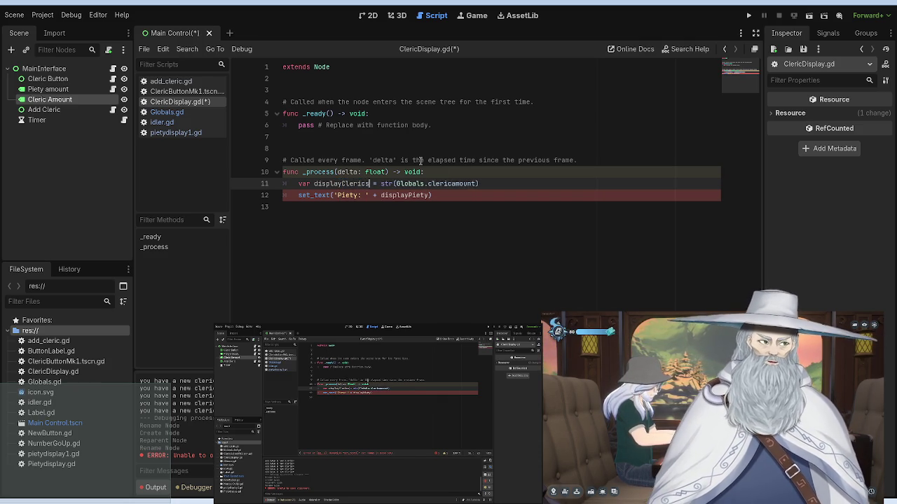
{"action": "left_click_drag", "start_coordinate": [430, 196], "coordinate": [408, 195]}
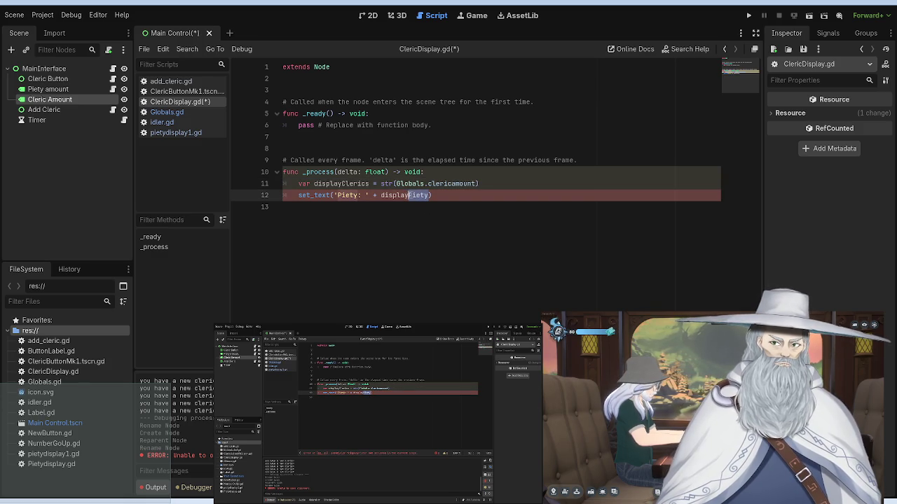
{"action": "type", "text": "Cleri"}
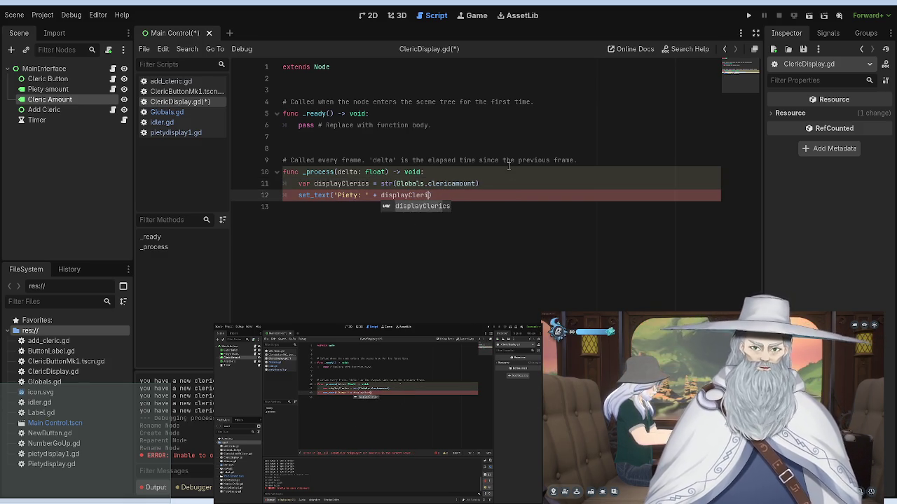
{"action": "key", "text": "Return"}
Step: Change the label string from 'Piety' to 'Clerics' with a capital C
{"action": "left_click", "coordinate": [359, 196]}
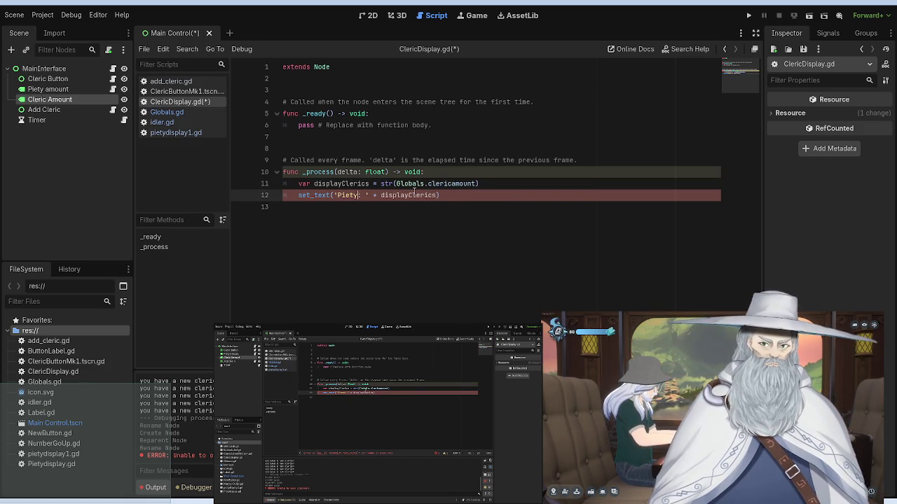
{"action": "key", "text": "BackSpace"}
{"action": "key", "text": "BackSpace"}
{"action": "key", "text": "BackSpace"}
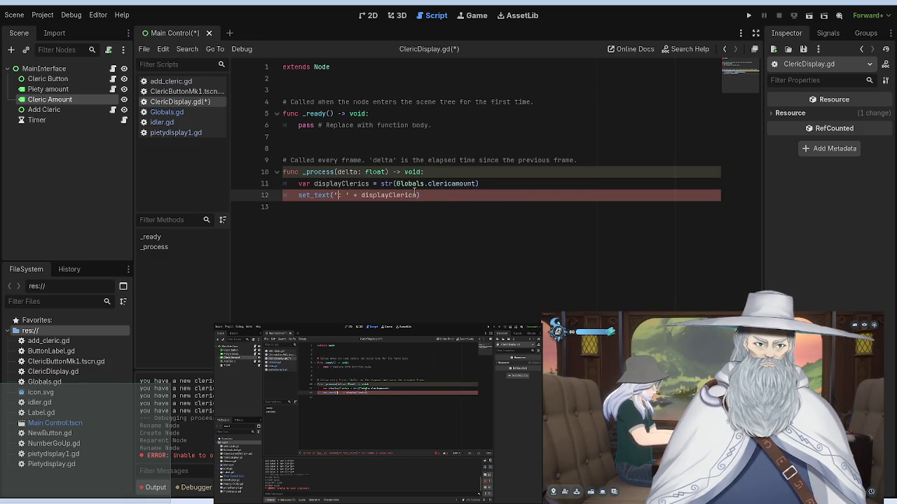
{"action": "type", "text": "Clerics"}
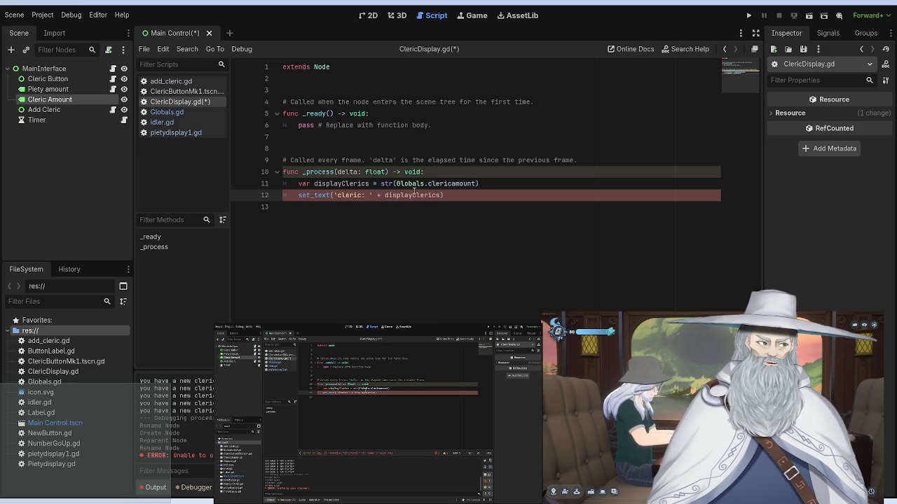
{"action": "key", "text": "Left"}
{"action": "key", "text": "Left"}
{"action": "key", "text": "Left"}
{"action": "key", "text": "BackSpace"}
{"action": "type", "text": "C"}
{"action": "left_click", "coordinate": [297, 196]}
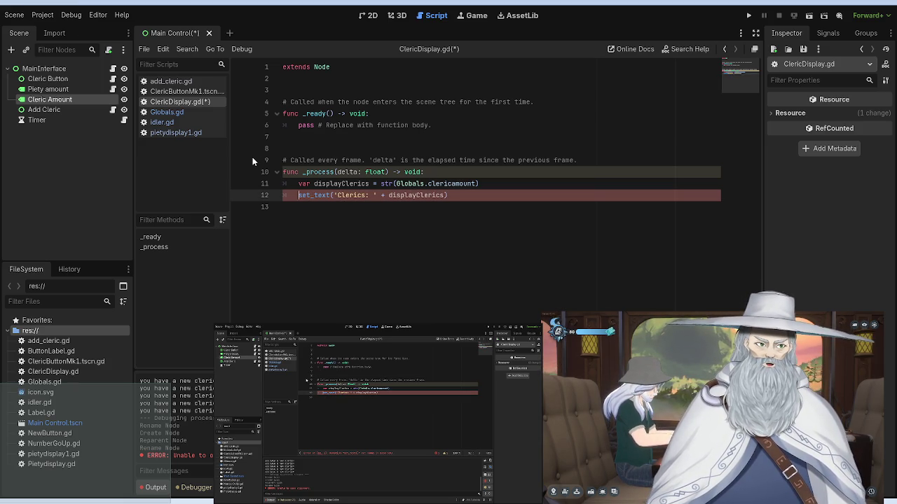
Step: Fix line 12's indentation and save ClericDisplay.gd
{"action": "left_click", "coordinate": [185, 133]}
{"action": "left_click", "coordinate": [184, 122]}
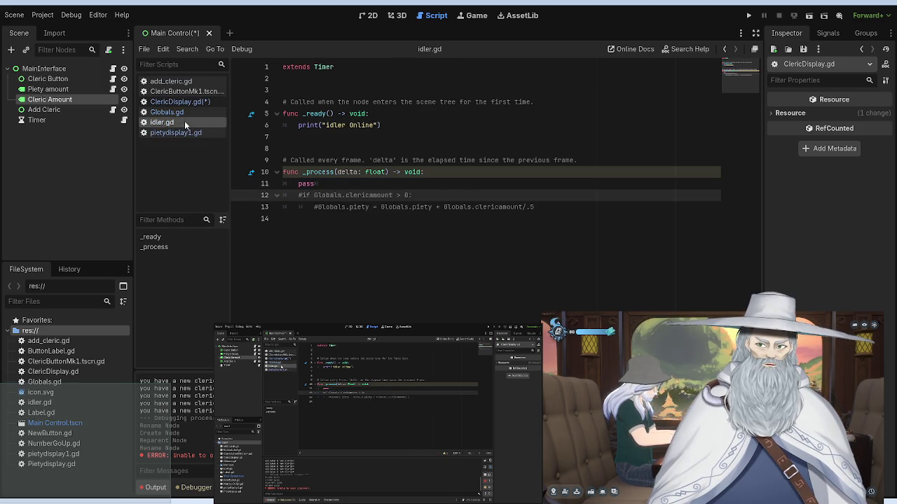
{"action": "left_click", "coordinate": [184, 102]}
{"action": "left_click", "coordinate": [297, 196]}
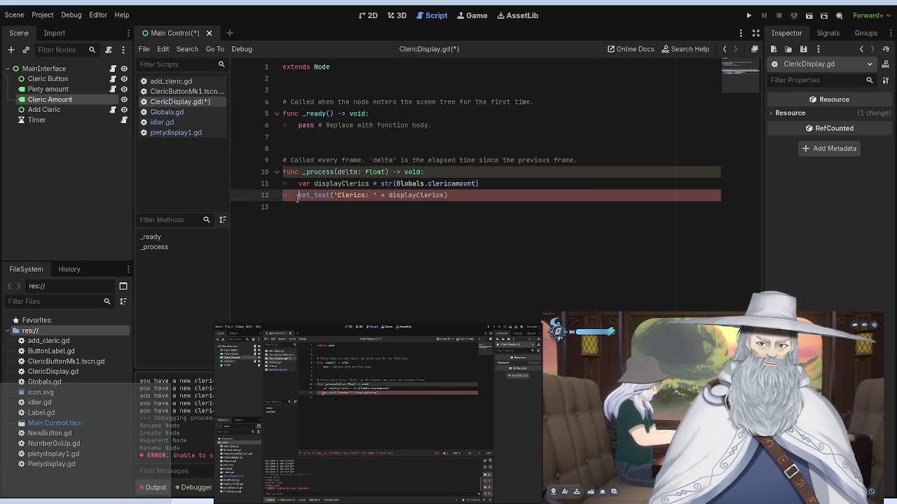
{"action": "key", "text": "Tab"}
{"action": "key", "text": "BackSpace"}
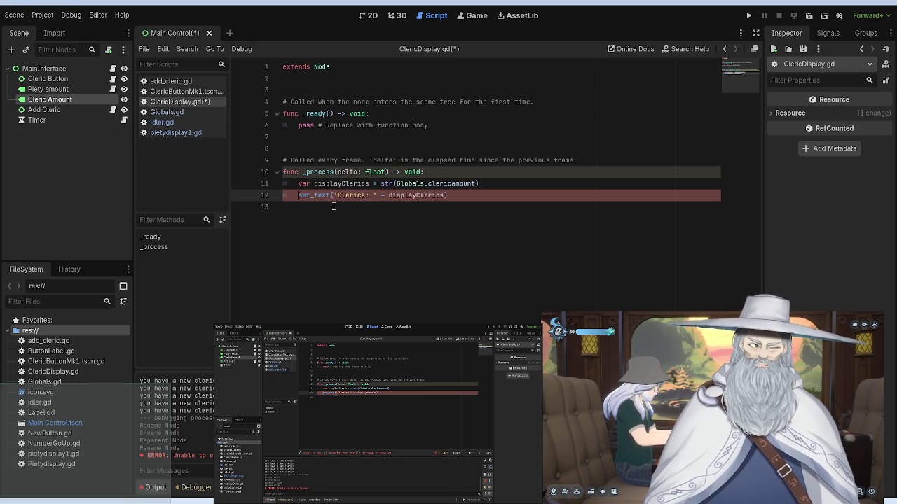
{"action": "key", "text": "ctrl+s"}
{"action": "left_click", "coordinate": [176, 133]}
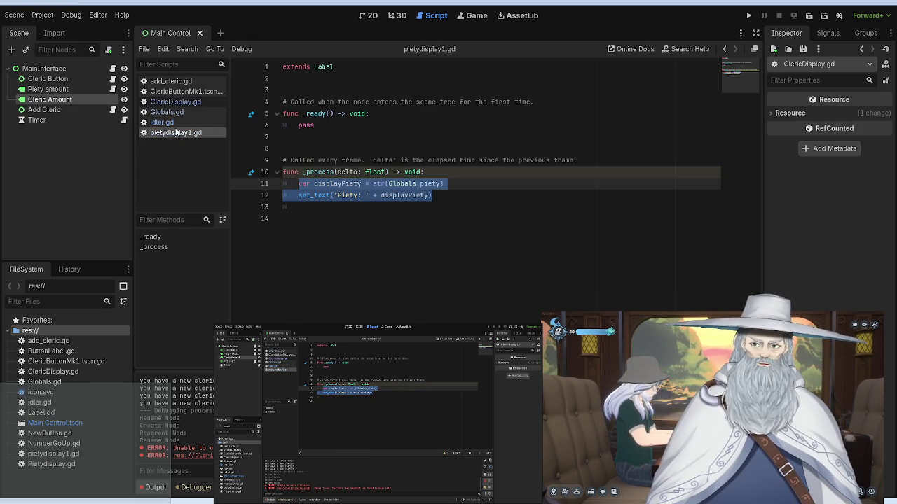
{"action": "left_click", "coordinate": [334, 147]}
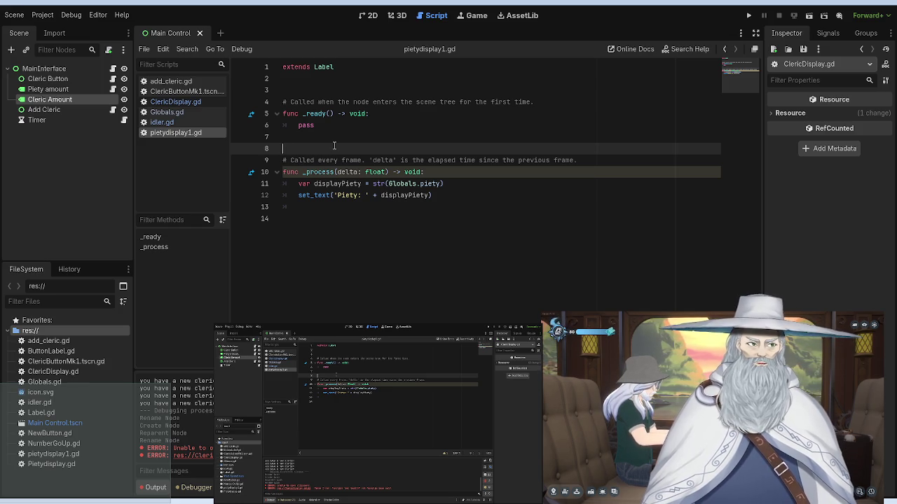
{"action": "left_click", "coordinate": [162, 116]}
{"action": "left_click", "coordinate": [172, 103]}
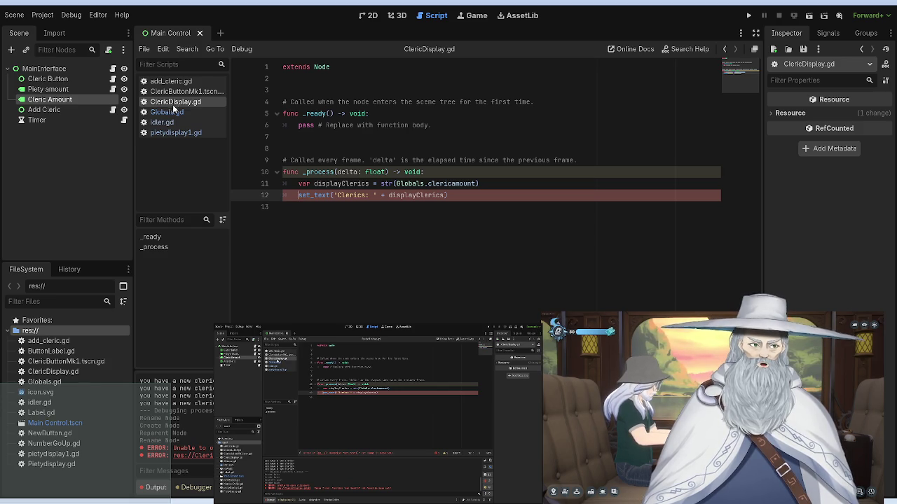
{"action": "left_click", "coordinate": [175, 122]}
{"action": "left_click", "coordinate": [175, 132]}
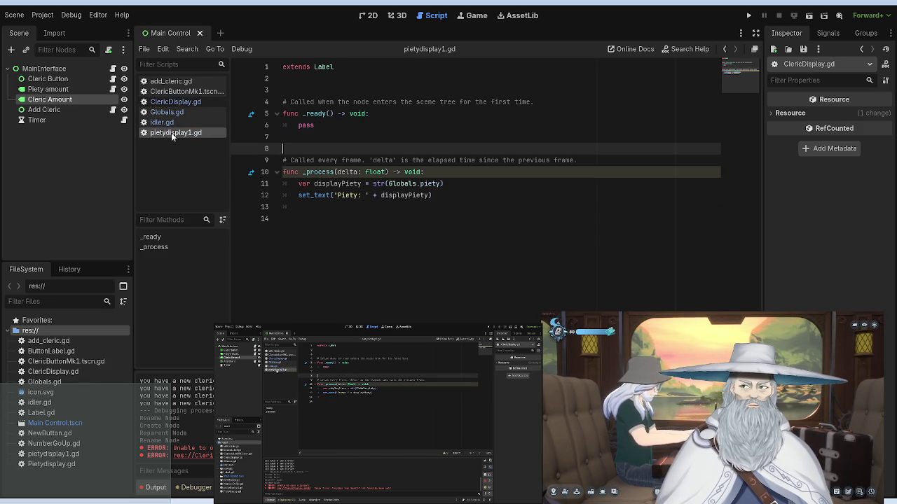
{"action": "left_click", "coordinate": [185, 104]}
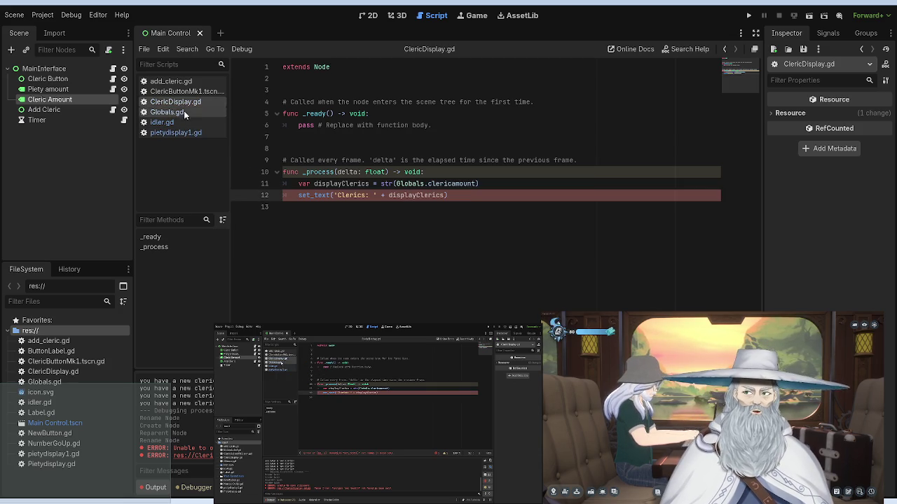
{"action": "left_click", "coordinate": [183, 133]}
{"action": "left_click", "coordinate": [185, 92]}
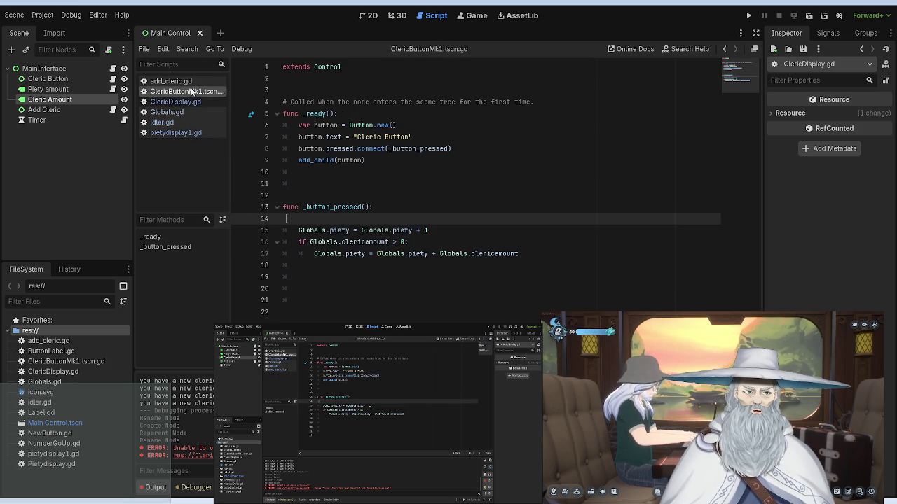
{"action": "left_click", "coordinate": [185, 102]}
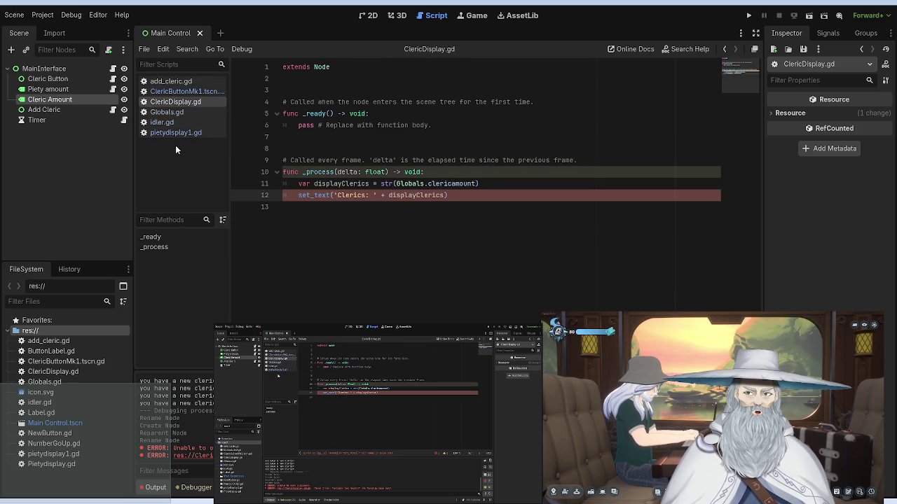
{"action": "left_click", "coordinate": [176, 134]}
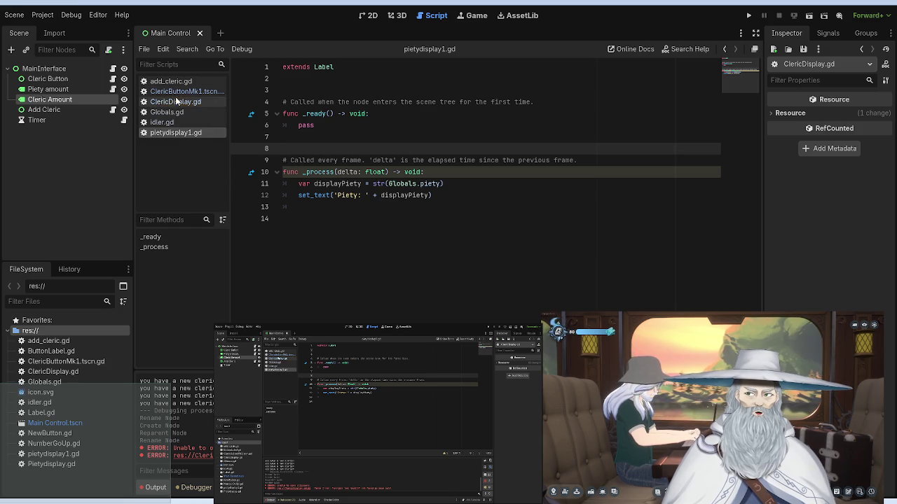
{"action": "left_click", "coordinate": [180, 104]}
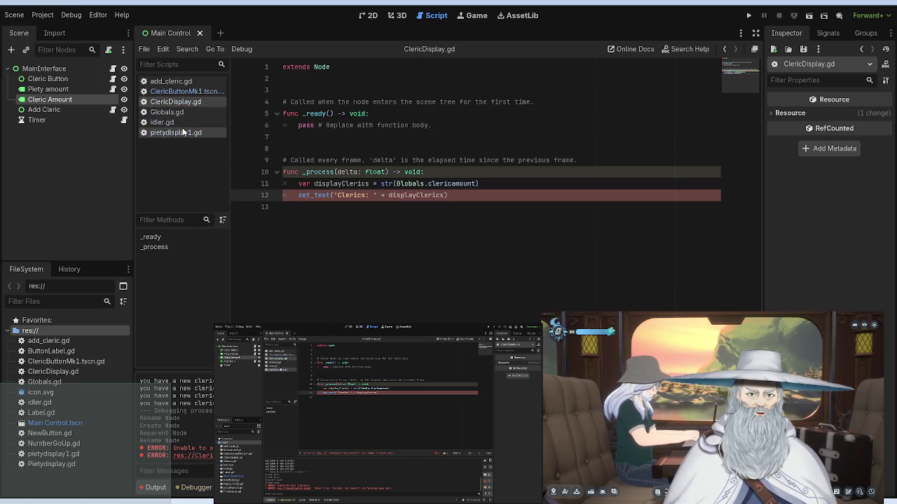
{"action": "left_click", "coordinate": [175, 133]}
{"action": "left_click", "coordinate": [180, 104]}
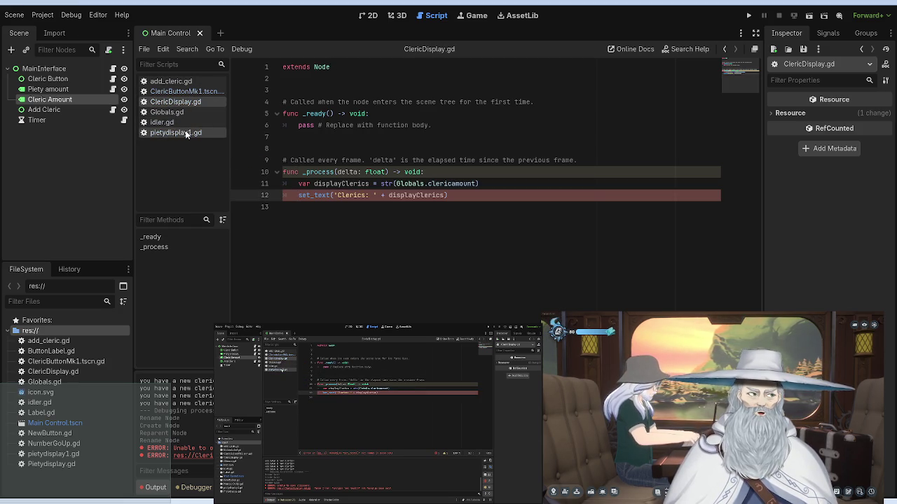
{"action": "left_click", "coordinate": [186, 133]}
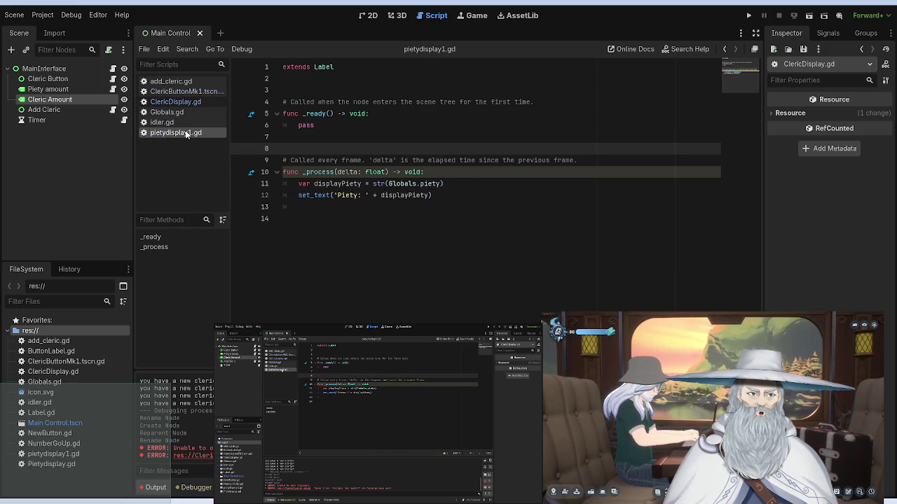
{"action": "left_click", "coordinate": [186, 103]}
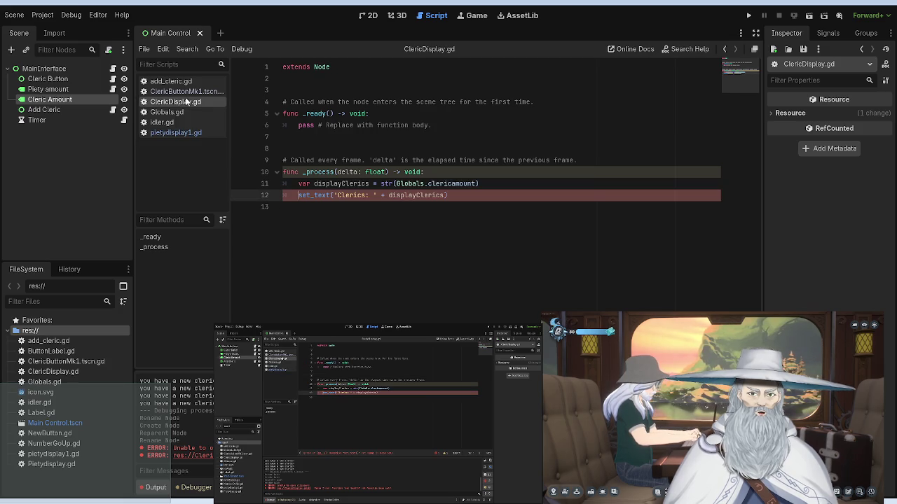
{"action": "left_click", "coordinate": [189, 134]}
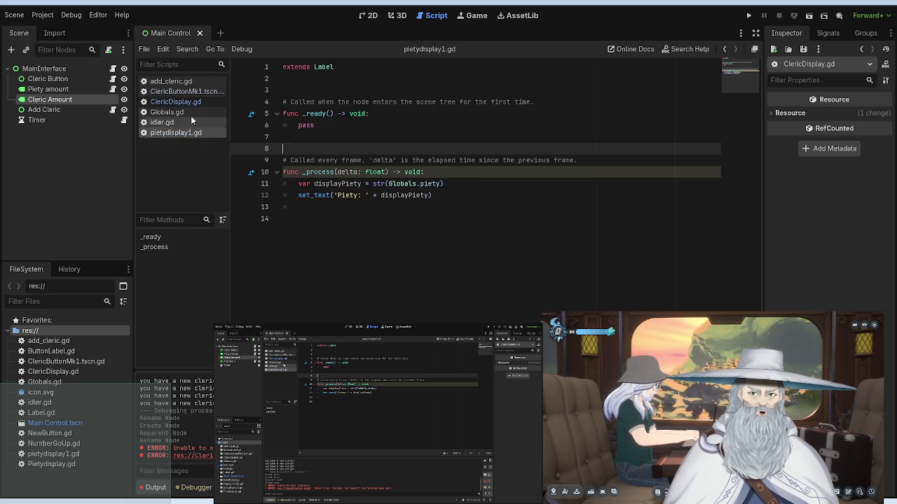
{"action": "left_click", "coordinate": [187, 92]}
{"action": "left_click", "coordinate": [187, 112]}
{"action": "left_click", "coordinate": [189, 103]}
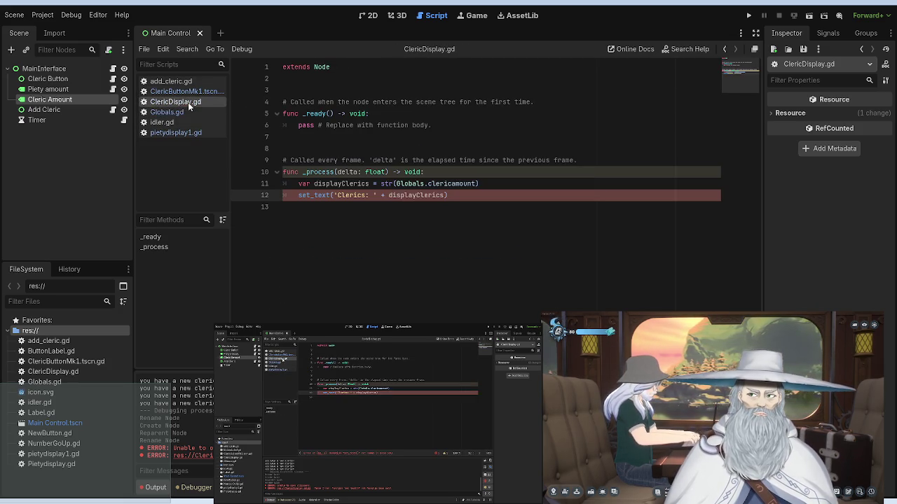
{"action": "left_click", "coordinate": [405, 150]}
{"action": "left_click", "coordinate": [446, 196]}
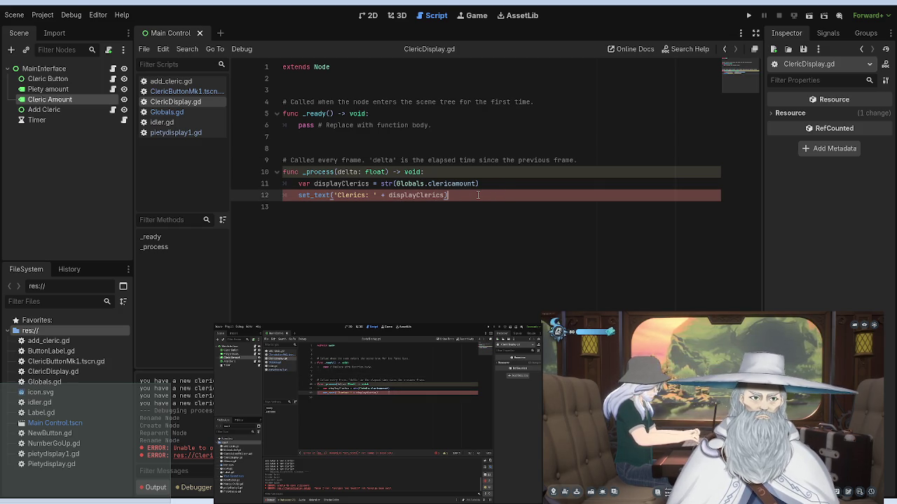
Step: Strip the cleric count from line 12 and retype it as set_text("test")
{"action": "key", "text": "BackSpace"}
{"action": "key", "text": "BackSpace"}
{"action": "key", "text": "BackSpace"}
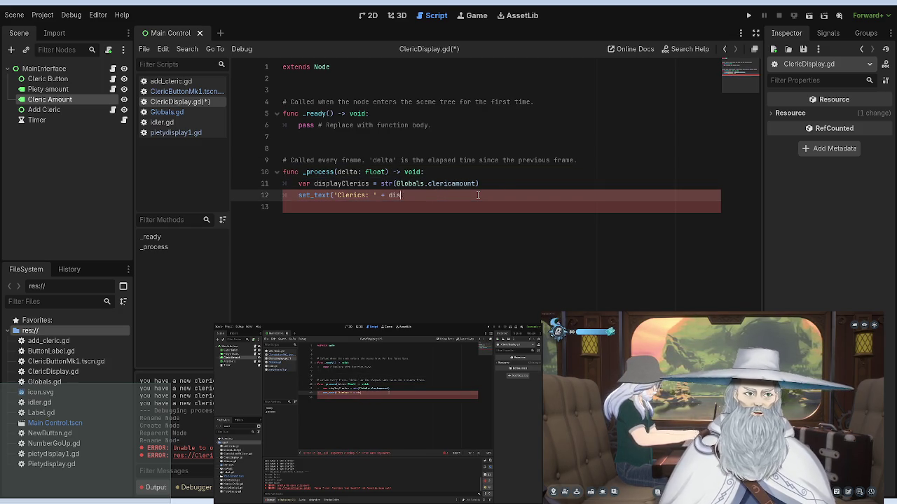
{"action": "type", "text": ")"}
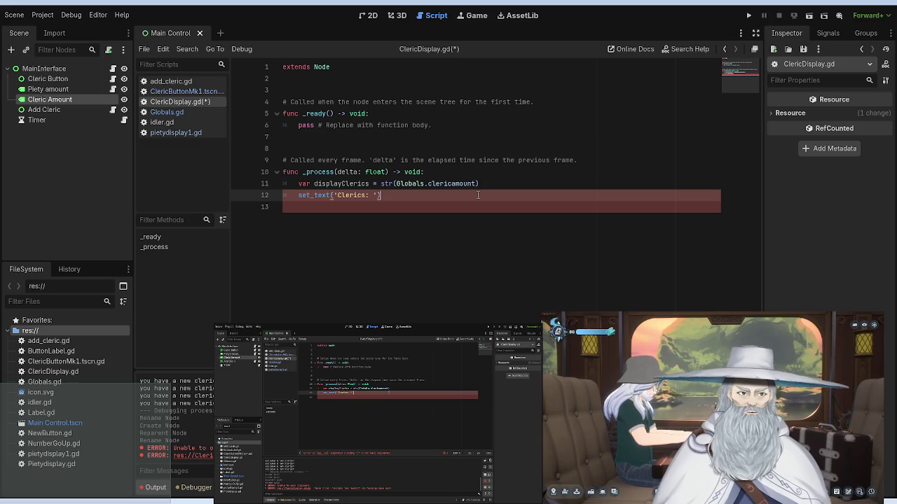
{"action": "left_click", "coordinate": [404, 251]}
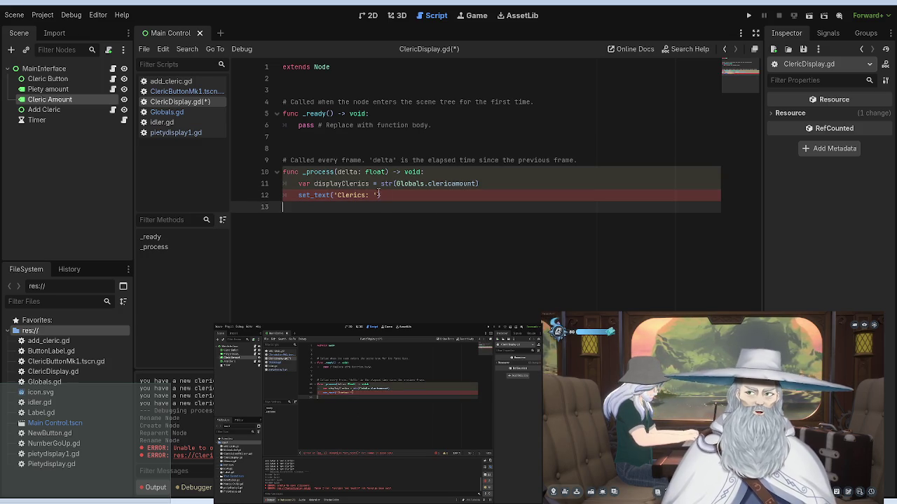
{"action": "left_click_drag", "start_coordinate": [382, 195], "coordinate": [299, 196]}
{"action": "type", "text": "se"}
{"action": "key", "text": "BackSpace"}
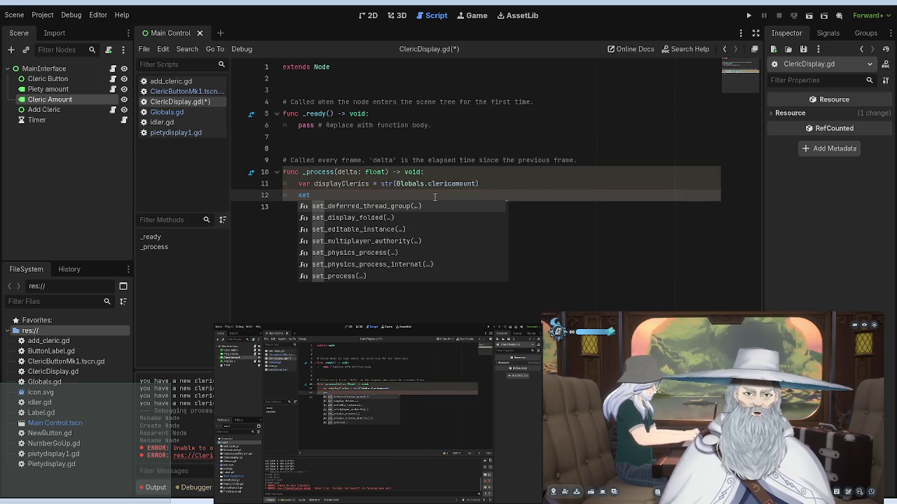
{"action": "type", "text": "et_"}
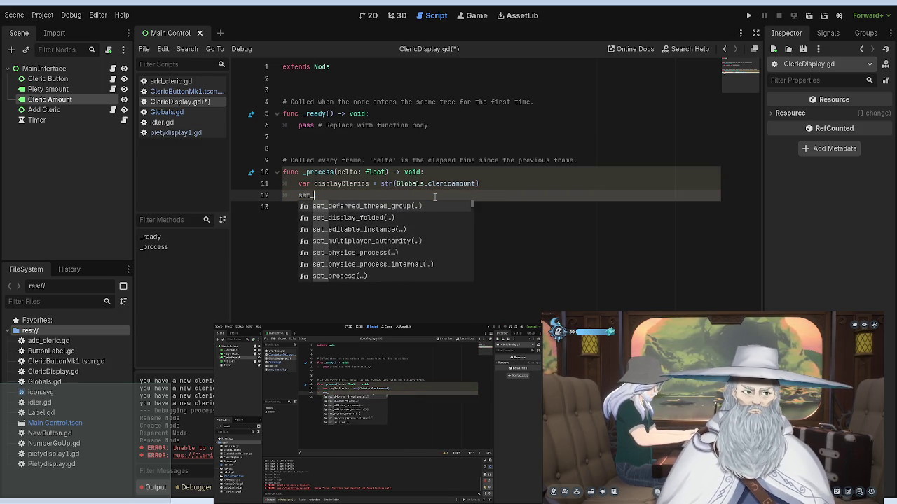
{"action": "type", "text": "text("}
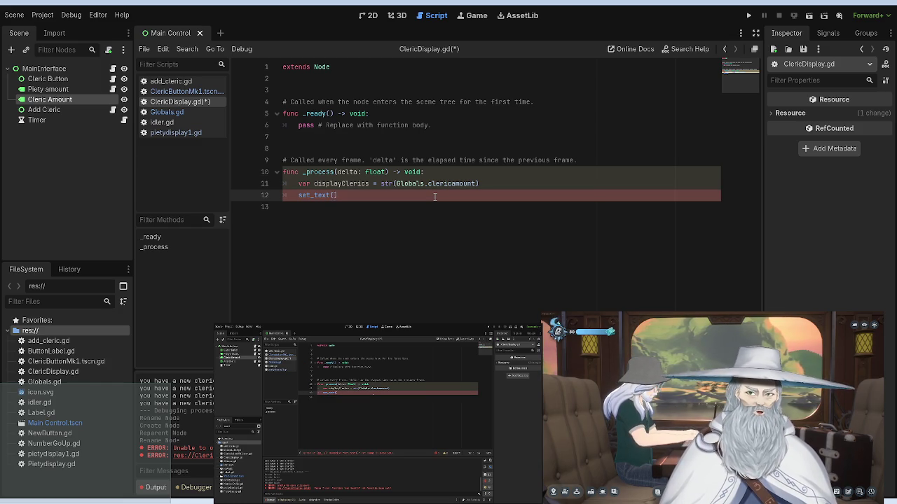
{"action": "type", "text": "\"test"}
{"action": "left_click", "coordinate": [433, 150]}
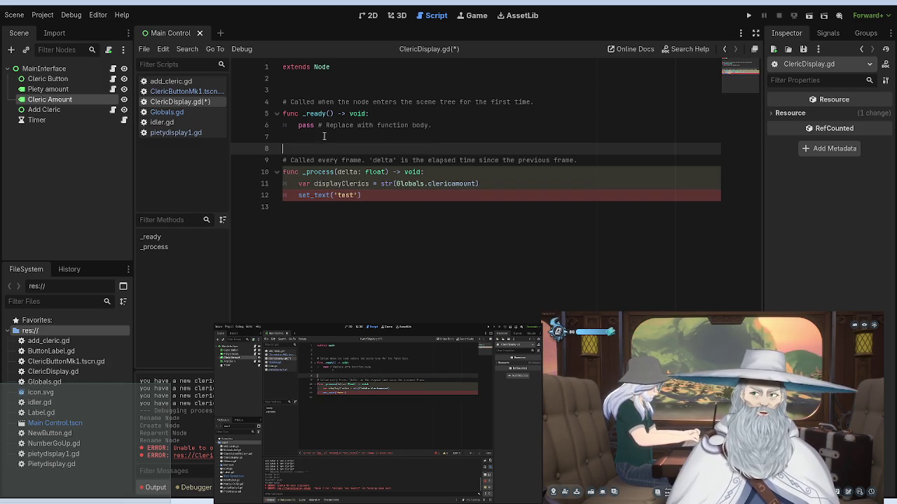
{"action": "left_click", "coordinate": [171, 133]}
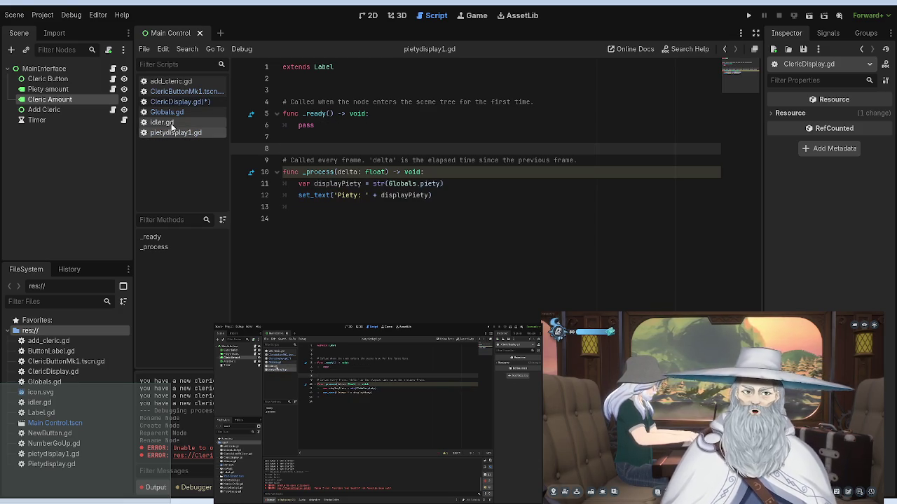
Step: Flip through the open scripts to pietydisplay1.gd and save with Ctrl+S
{"action": "left_click", "coordinate": [168, 123]}
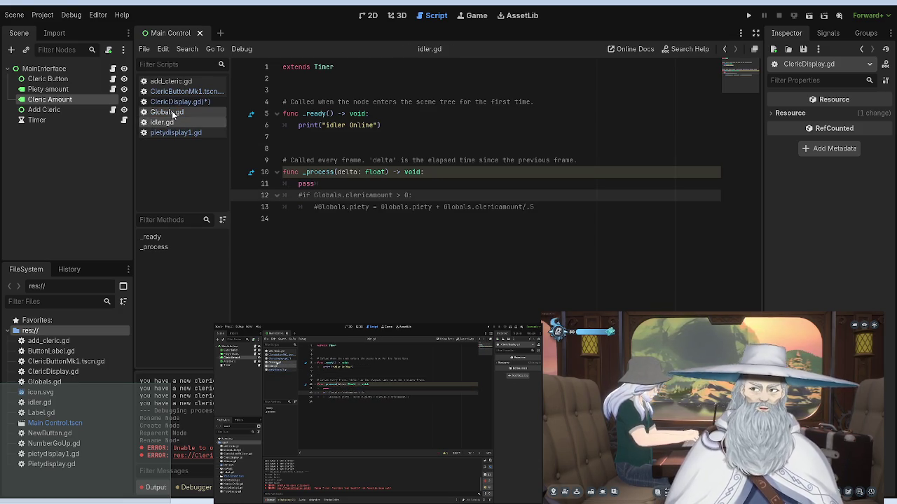
{"action": "left_click", "coordinate": [172, 111]}
{"action": "left_click", "coordinate": [175, 101]}
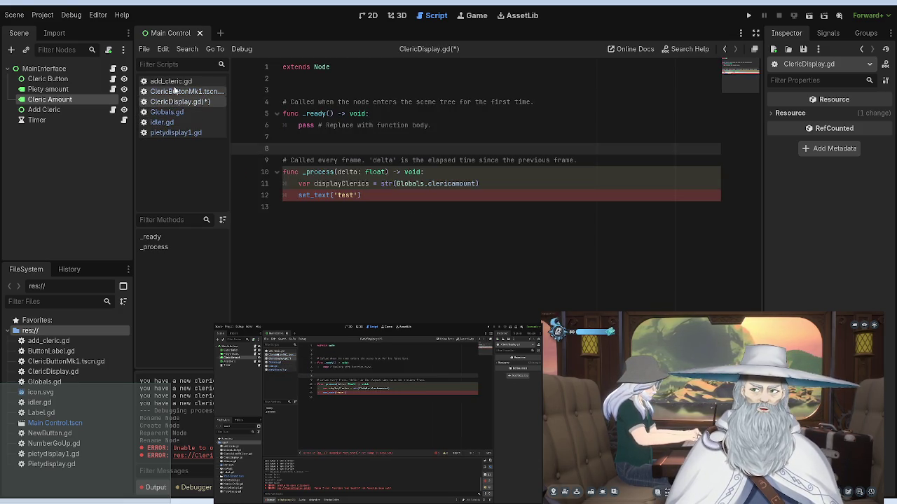
{"action": "left_click", "coordinate": [175, 92]}
{"action": "left_click", "coordinate": [176, 81]}
{"action": "left_click", "coordinate": [178, 92]}
{"action": "left_click", "coordinate": [180, 113]}
{"action": "left_click", "coordinate": [179, 133]}
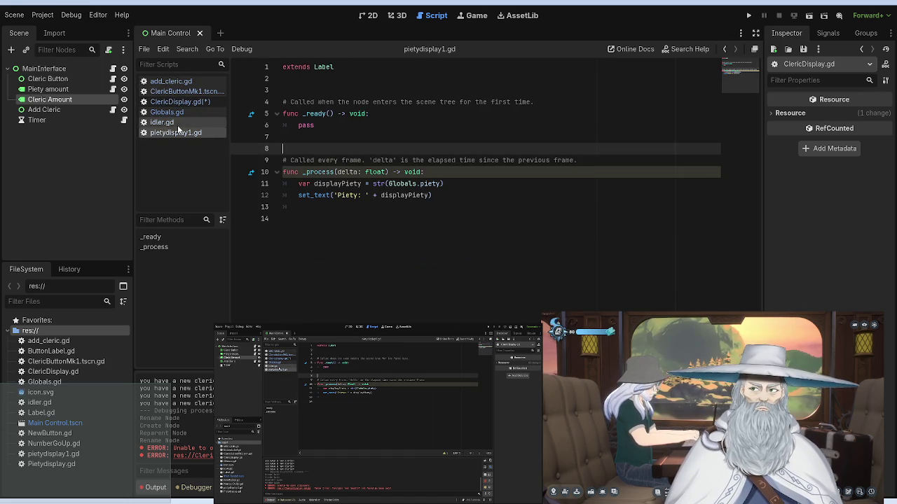
{"action": "left_click", "coordinate": [377, 125]}
{"action": "key", "text": "ctrl+s"}
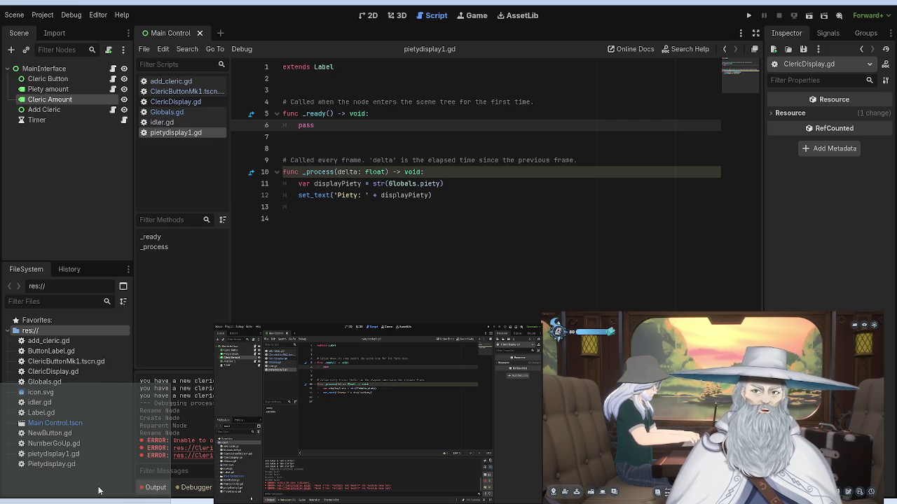
Step: Delete the leftover Text value of the Piety amount label in the Inspector
{"action": "left_click", "coordinate": [48, 89]}
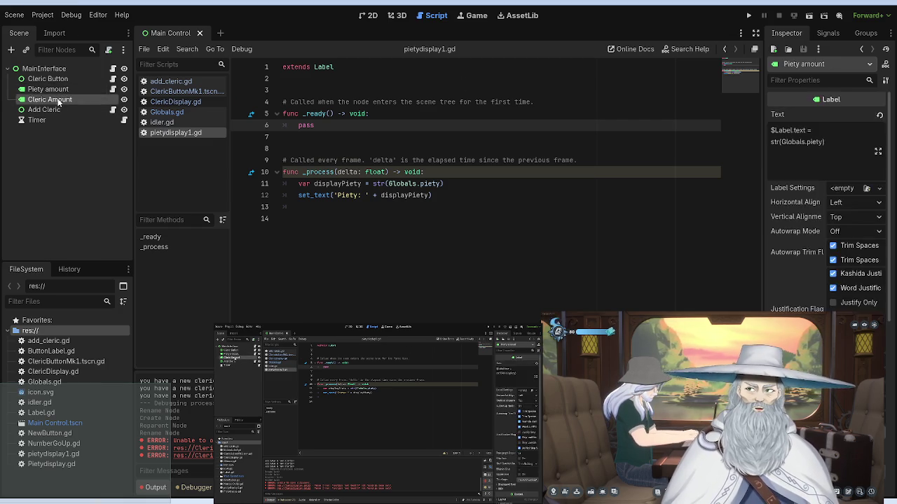
{"action": "left_click", "coordinate": [59, 101]}
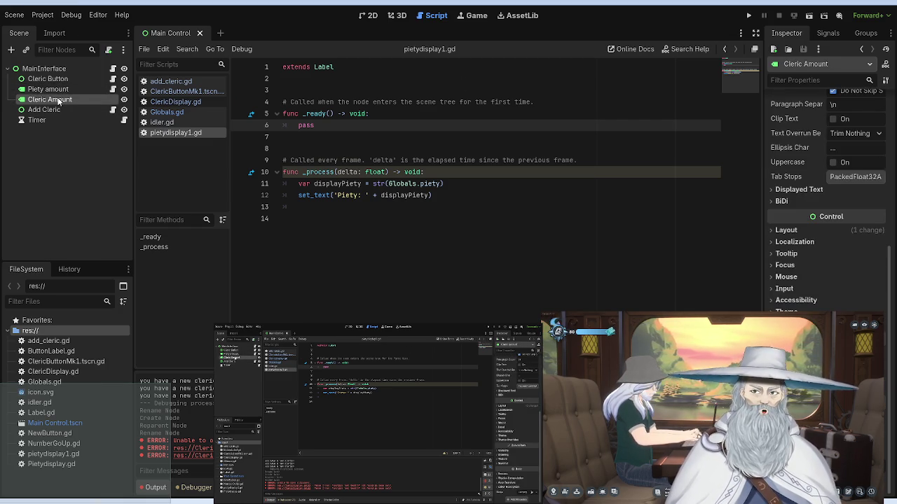
{"action": "scroll", "coordinate": [799, 181], "scroll_direction": "up", "scroll_amount": 10}
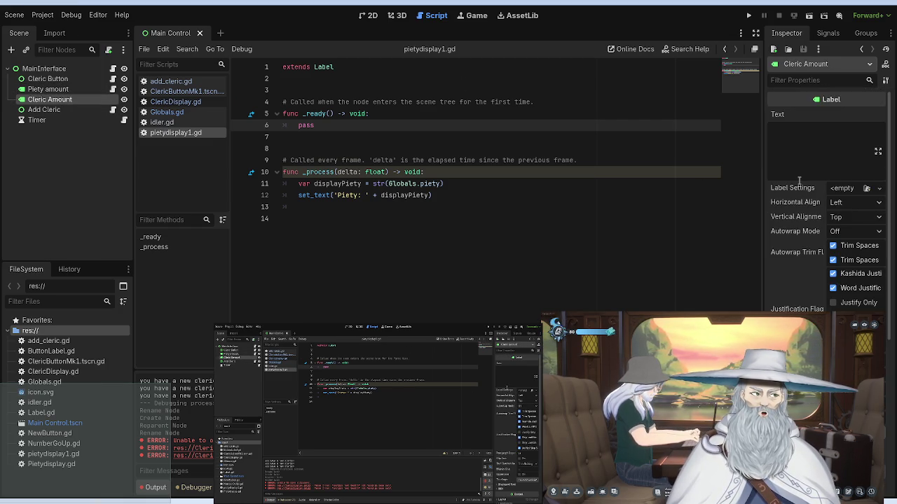
{"action": "left_click", "coordinate": [48, 89]}
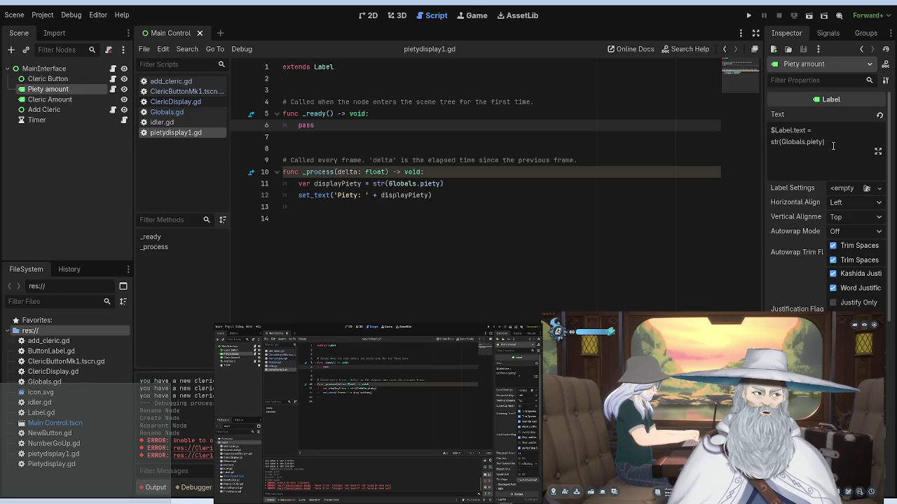
{"action": "left_click_drag", "start_coordinate": [826, 150], "coordinate": [679, 114]}
{"action": "key", "text": "Delete"}
{"action": "left_click", "coordinate": [519, 91]}
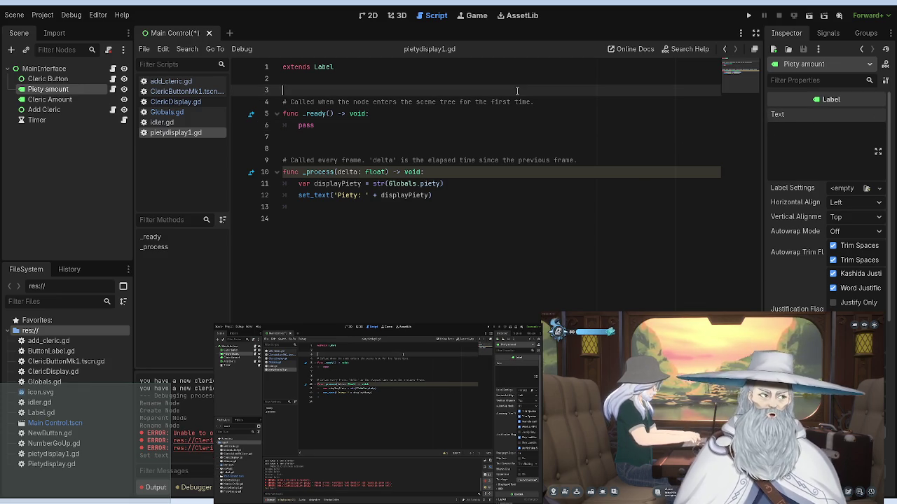
Step: Attach ClericDisplay.gd to the Cleric Amount label by dragging it onto the node
{"action": "left_click", "coordinate": [52, 100]}
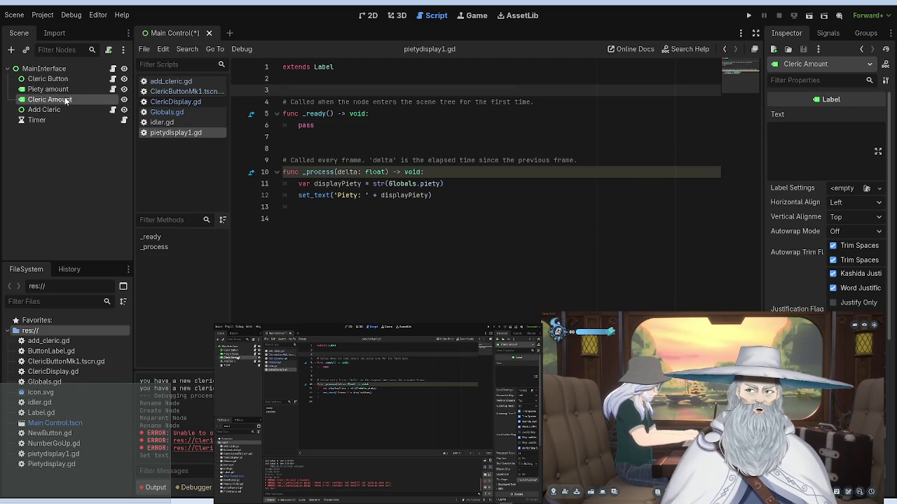
{"action": "left_click", "coordinate": [60, 89]}
{"action": "left_click", "coordinate": [62, 99]}
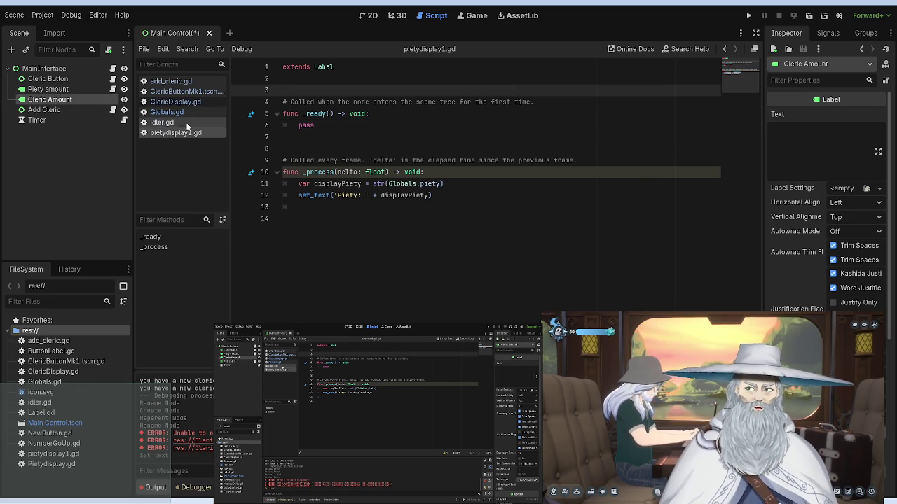
{"action": "left_click", "coordinate": [184, 102]}
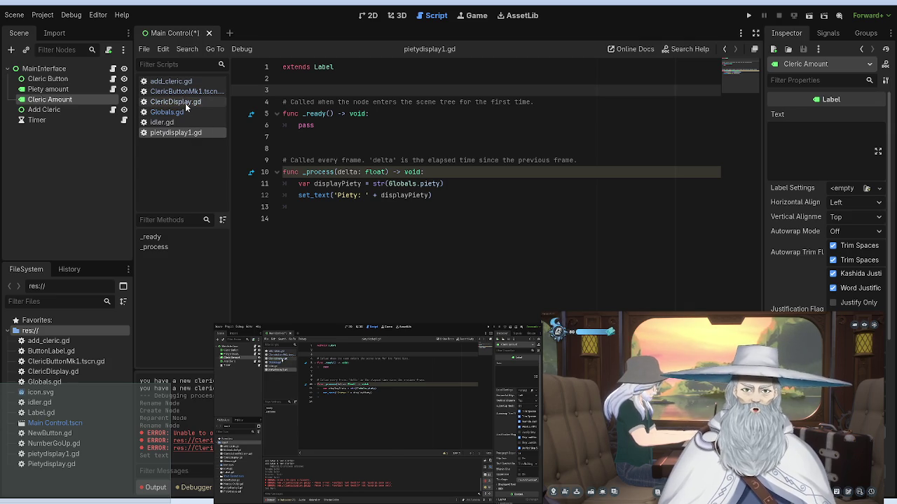
{"action": "mouse_move", "coordinate": [185, 106]}
{"action": "left_mouse_down"}
{"action": "mouse_move", "coordinate": [74, 112]}
{"action": "mouse_move", "coordinate": [97, 103]}
{"action": "left_mouse_up"}
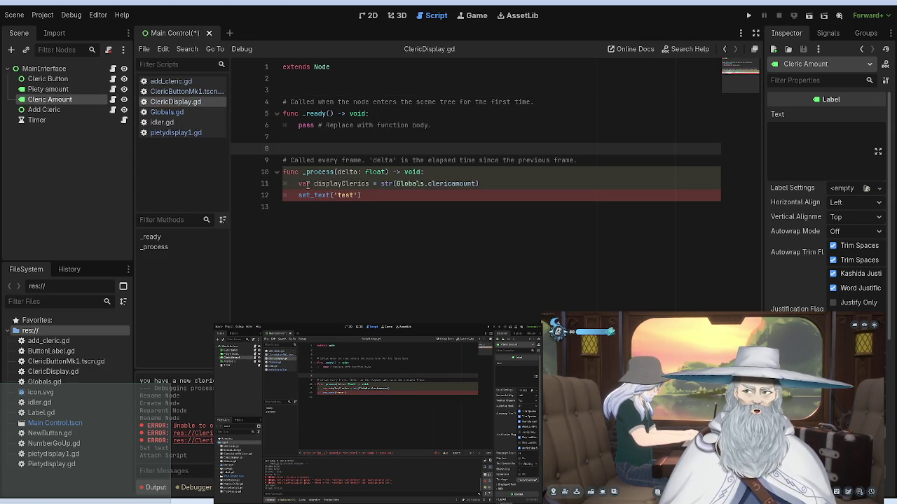
{"action": "left_click", "coordinate": [339, 161]}
{"action": "left_click", "coordinate": [393, 195]}
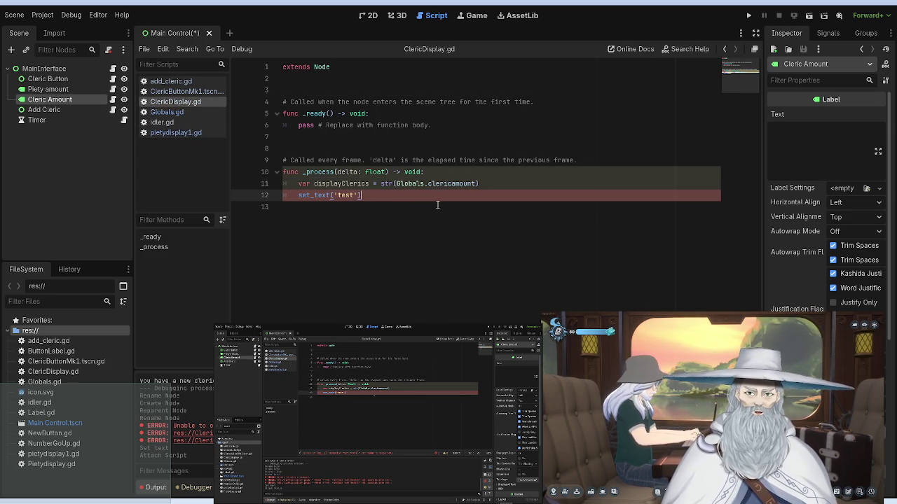
Step: Compare the Piety amount and Cleric Amount labels' properties
{"action": "left_click", "coordinate": [50, 89]}
{"action": "left_click", "coordinate": [55, 98]}
{"action": "left_click", "coordinate": [55, 90]}
{"action": "left_click", "coordinate": [55, 98]}
{"action": "left_click", "coordinate": [56, 91]}
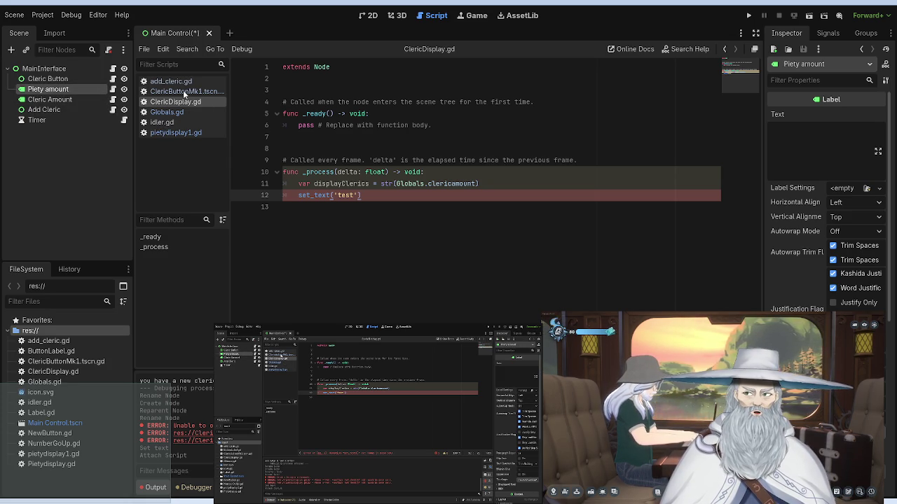
Step: Reorder the script list so pietydisplay1.gd sits above ClericDisplay.gd
{"action": "left_click", "coordinate": [179, 132]}
{"action": "left_click", "coordinate": [172, 122]}
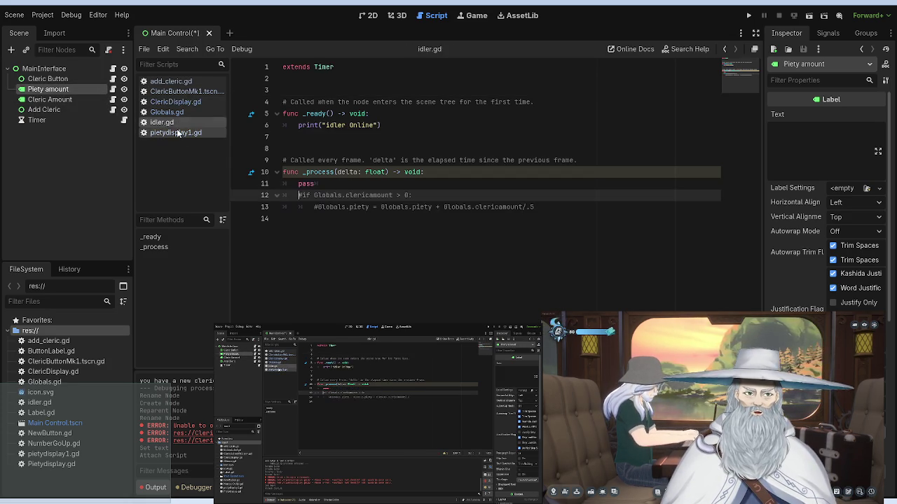
{"action": "left_click", "coordinate": [179, 132]}
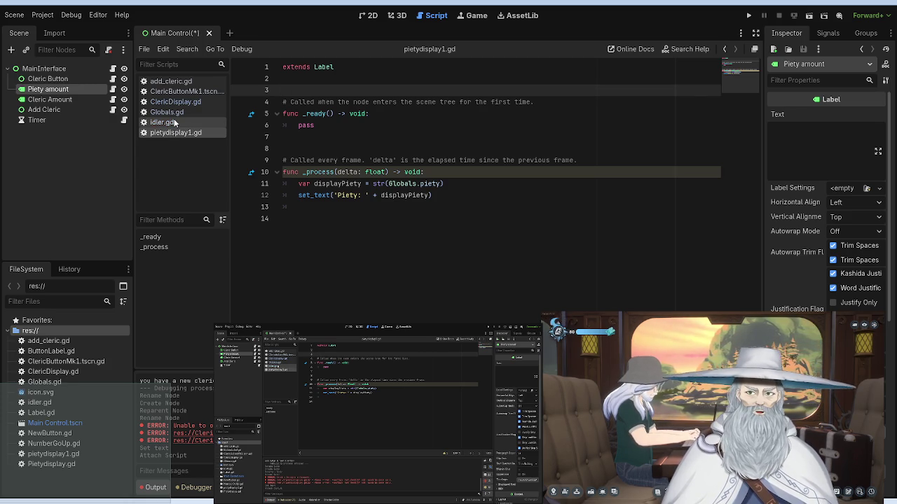
{"action": "left_click", "coordinate": [175, 123]}
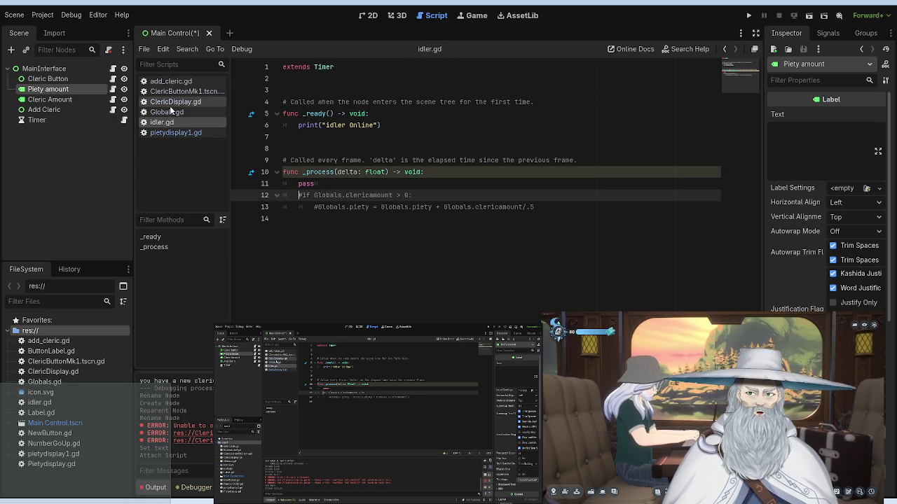
{"action": "left_click", "coordinate": [171, 112]}
{"action": "left_click", "coordinate": [175, 103]}
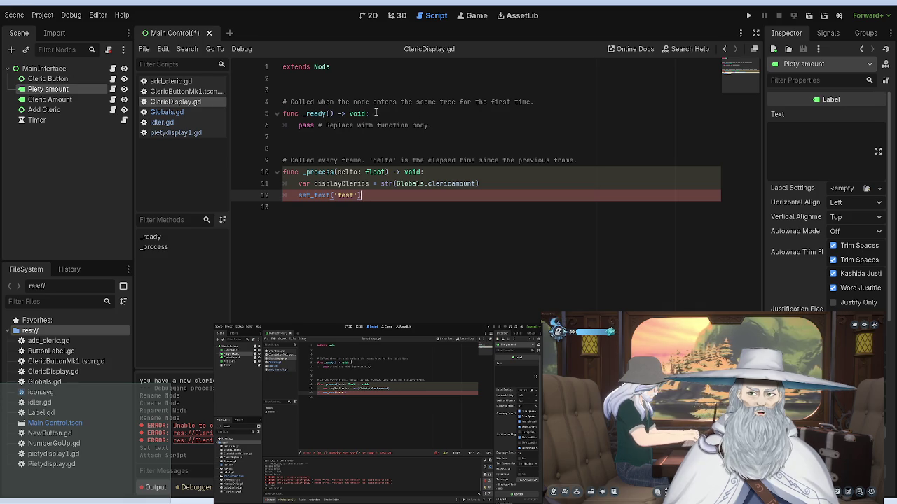
{"action": "left_click", "coordinate": [161, 122]}
{"action": "left_click", "coordinate": [167, 133]}
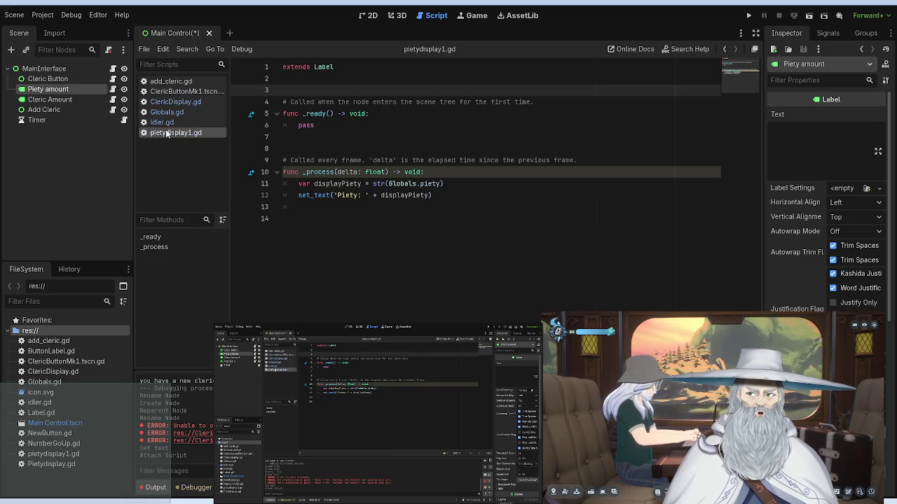
{"action": "mouse_move", "coordinate": [166, 133]}
{"action": "left_mouse_down"}
{"action": "mouse_move", "coordinate": [179, 105]}
{"action": "mouse_move", "coordinate": [198, 112]}
{"action": "mouse_move", "coordinate": [180, 114]}
{"action": "mouse_move", "coordinate": [176, 103]}
{"action": "left_mouse_up"}
{"action": "left_click", "coordinate": [177, 103]}
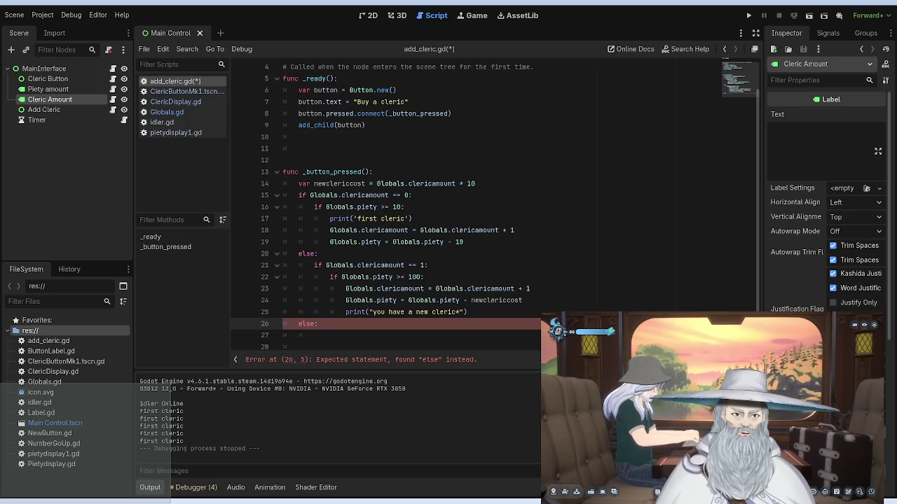
Step: Add an 'if Globals.clericamount' branch printing 'You Have a Second Cleric'
{"action": "key", "text": "Down"}
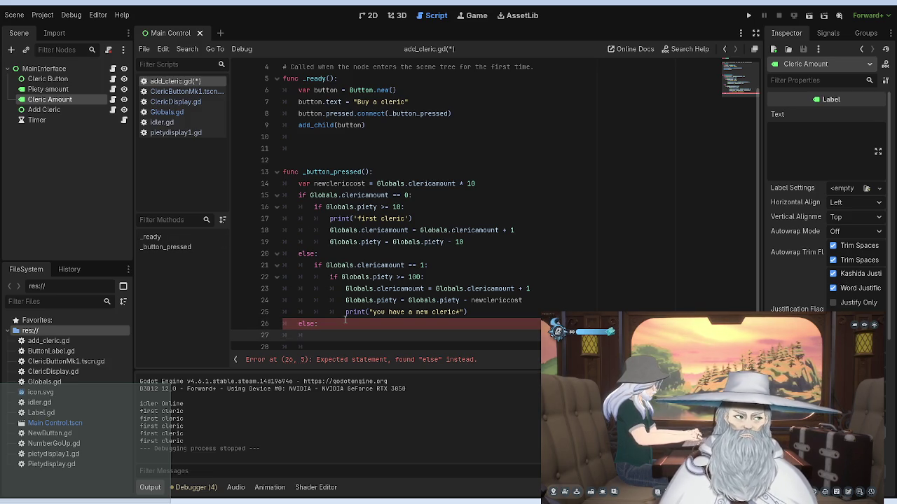
{"action": "type", "text": "if"}
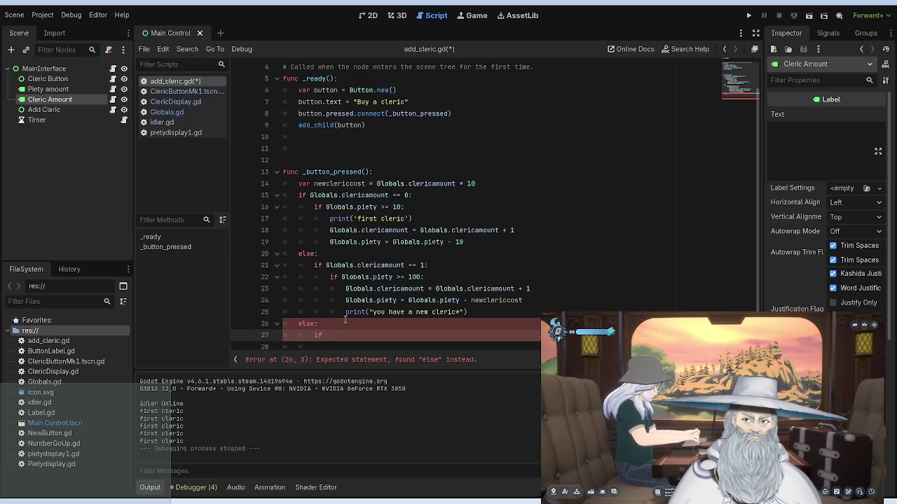
{"action": "type", "text": " Globals"}
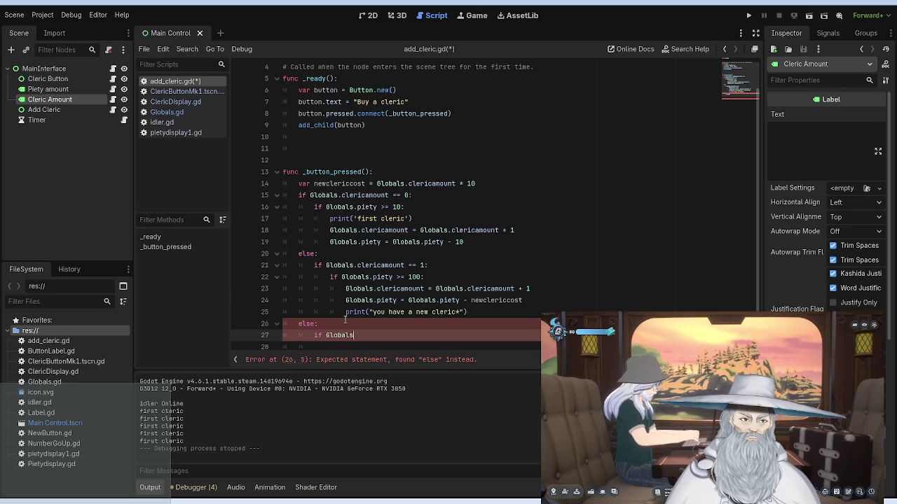
{"action": "type", "text": ".Cleric"}
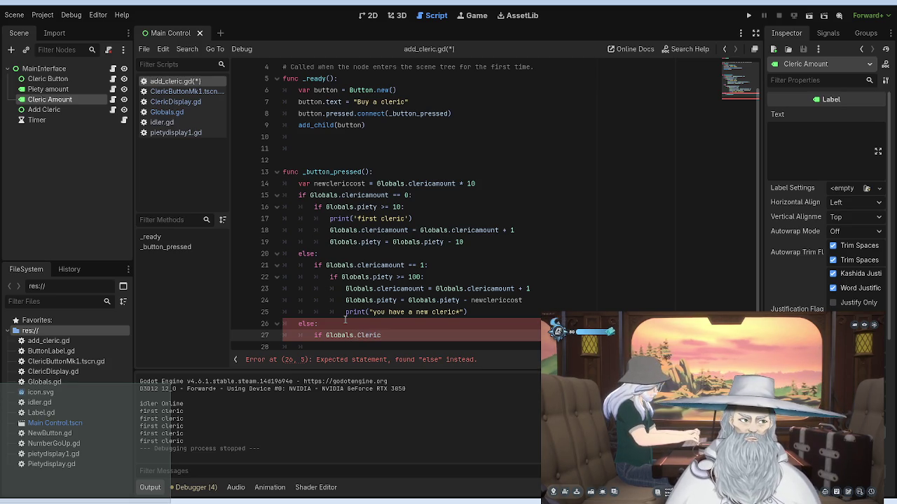
{"action": "key", "text": "BackSpace"}
{"action": "key", "text": "BackSpace"}
{"action": "key", "text": "BackSpace"}
{"action": "type", "text": "icamount >= 2"}
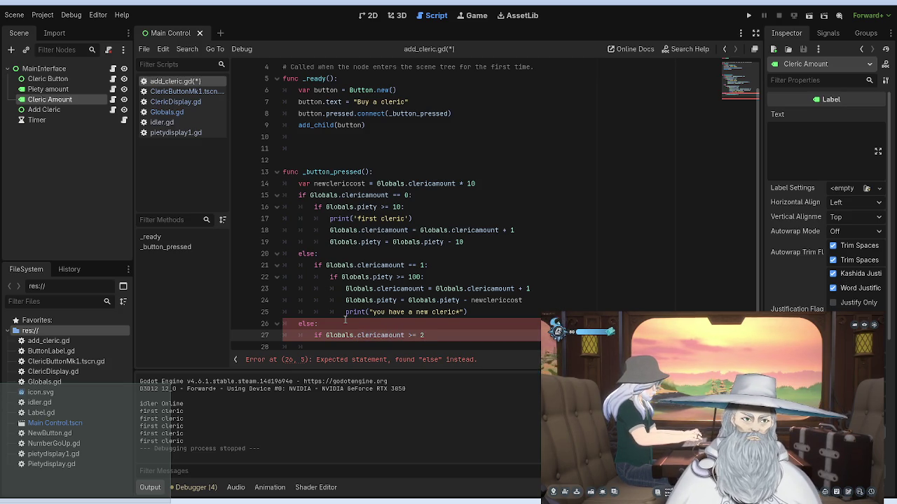
{"action": "left_click_drag", "start_coordinate": [456, 312], "coordinate": [372, 312]}
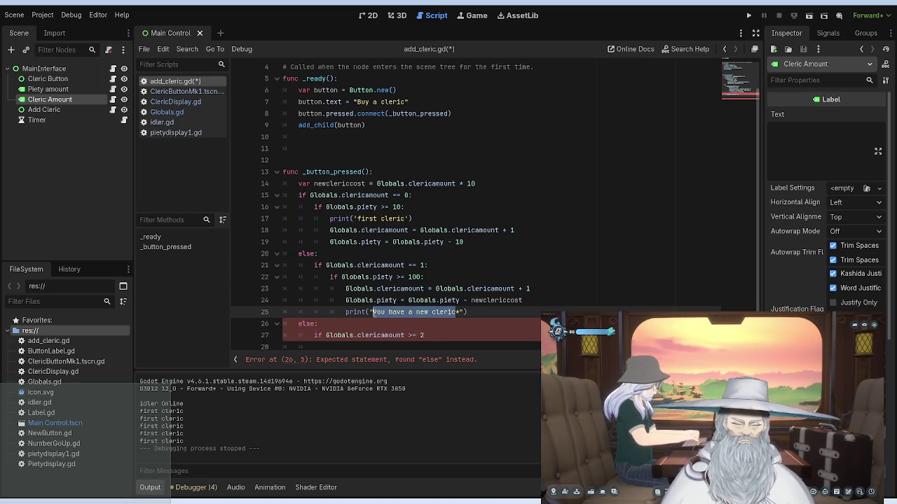
{"action": "key", "text": "BackSpace"}
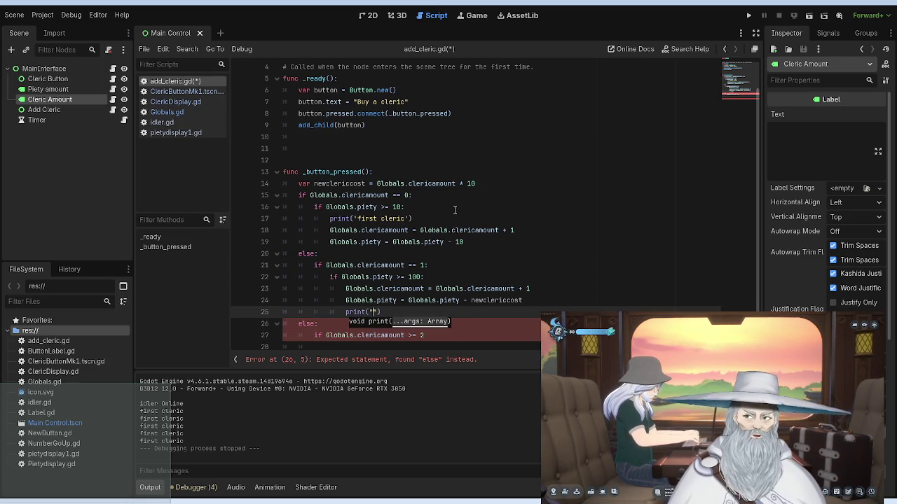
{"action": "type", "text": "You Have"}
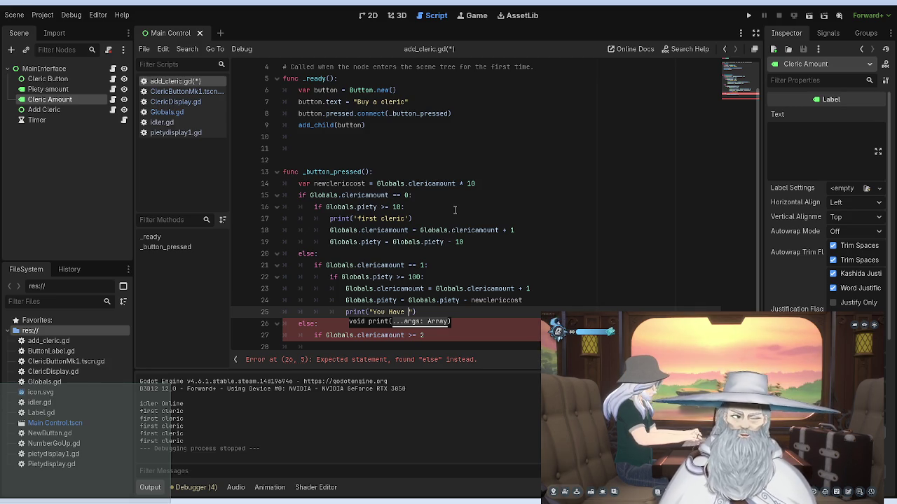
{"action": "type", "text": "a Second Cleric"}
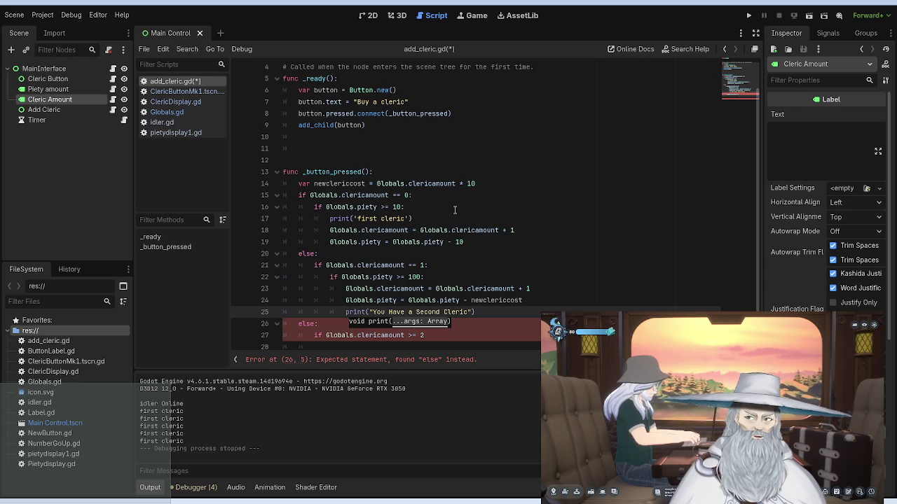
Step: End the clericamount >= 2 condition with a colon and open an indented line below
{"action": "left_click", "coordinate": [457, 203]}
{"action": "scroll", "coordinate": [456, 204], "scroll_direction": "down", "scroll_amount": 1}
{"action": "left_click", "coordinate": [439, 311]}
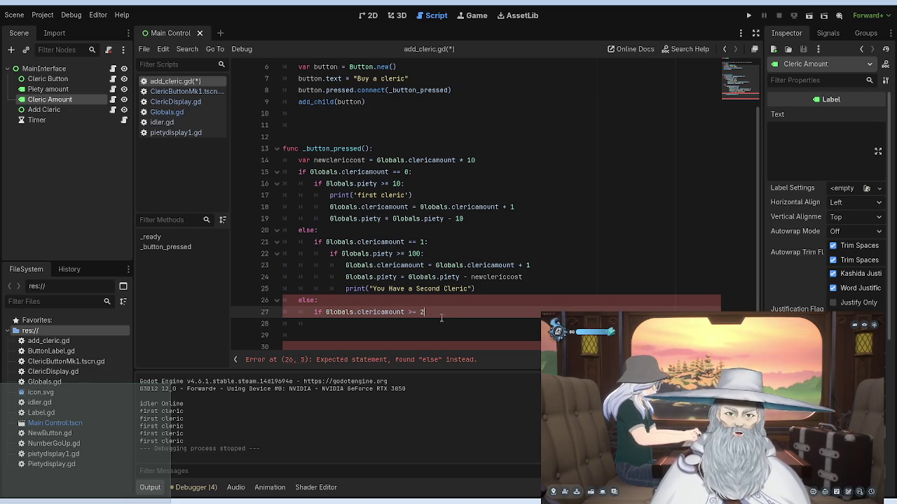
{"action": "type", "text": ":"}
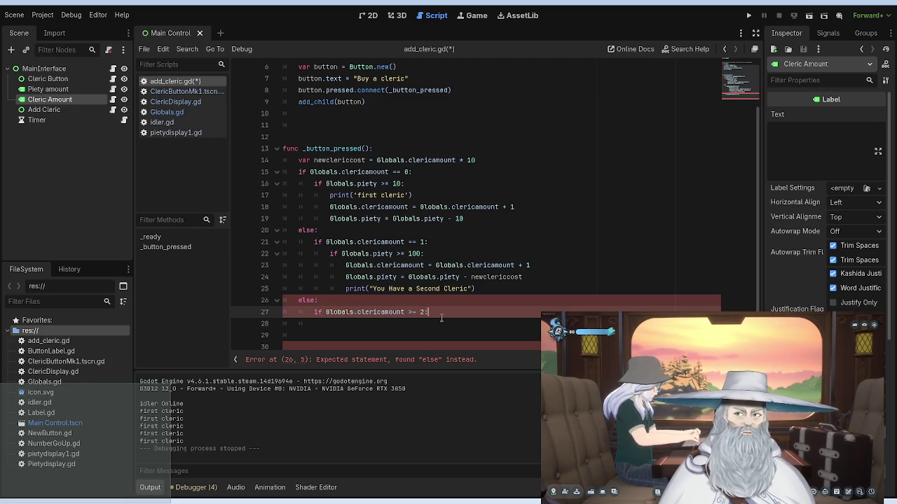
{"action": "key", "text": "Return"}
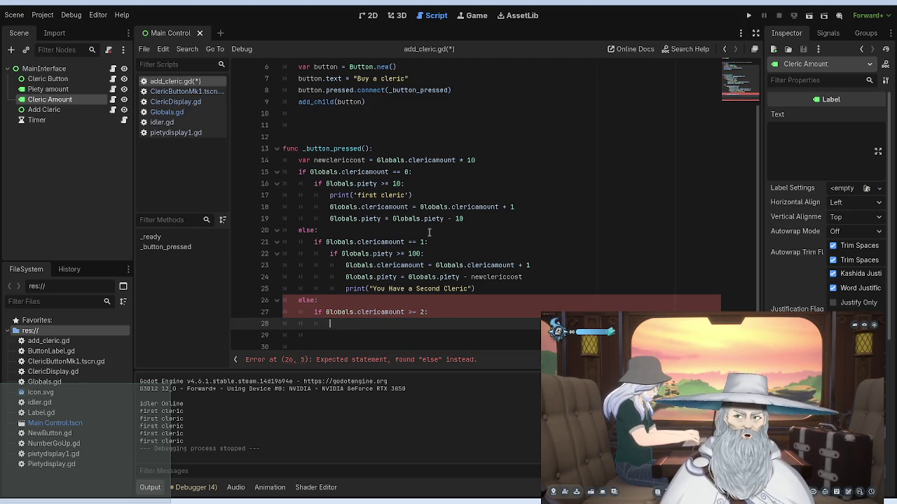
Step: Try pasting line 14's cost calculation, undo it, and type 'if Globals.piety' on line 28
{"action": "left_click_drag", "start_coordinate": [314, 159], "coordinate": [480, 159]}
{"action": "key", "text": "ctrl+c"}
{"action": "left_click", "coordinate": [370, 323]}
{"action": "key", "text": "ctrl+v"}
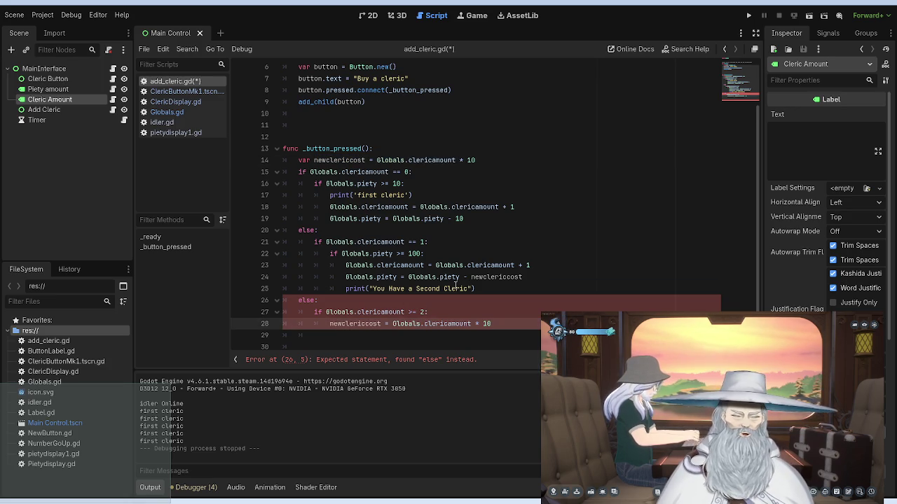
{"action": "key", "text": "ctrl+z"}
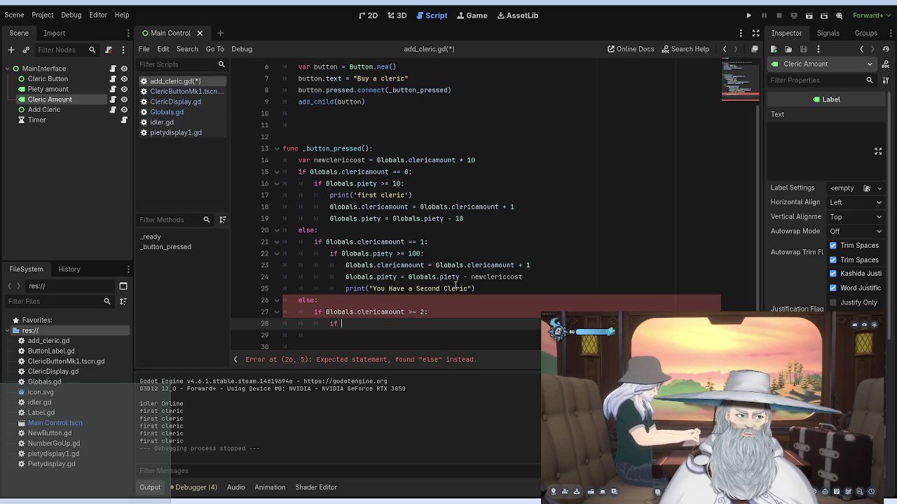
{"action": "type", "text": "piety"}
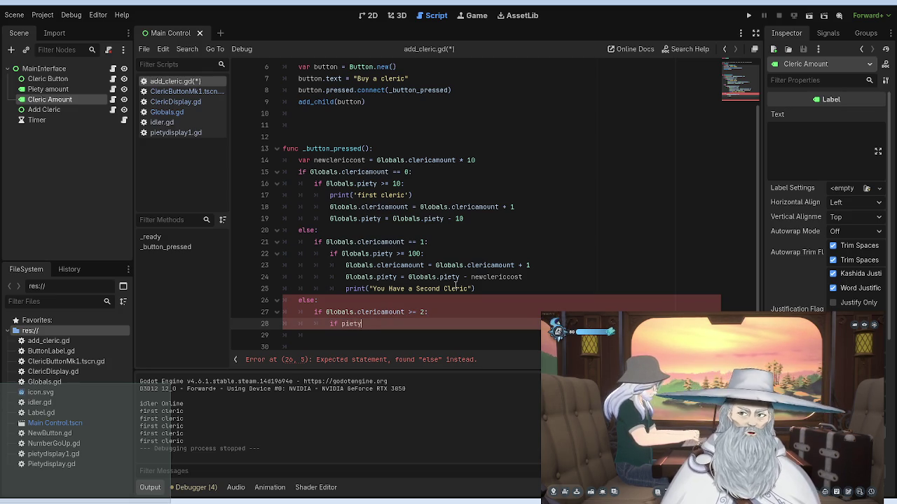
{"action": "key", "text": "BackSpace"}
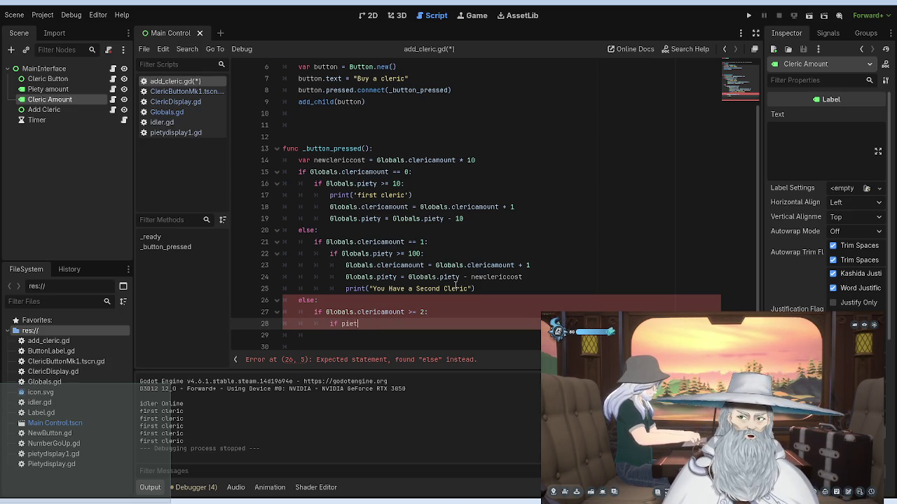
{"action": "type", "text": "Globals"}
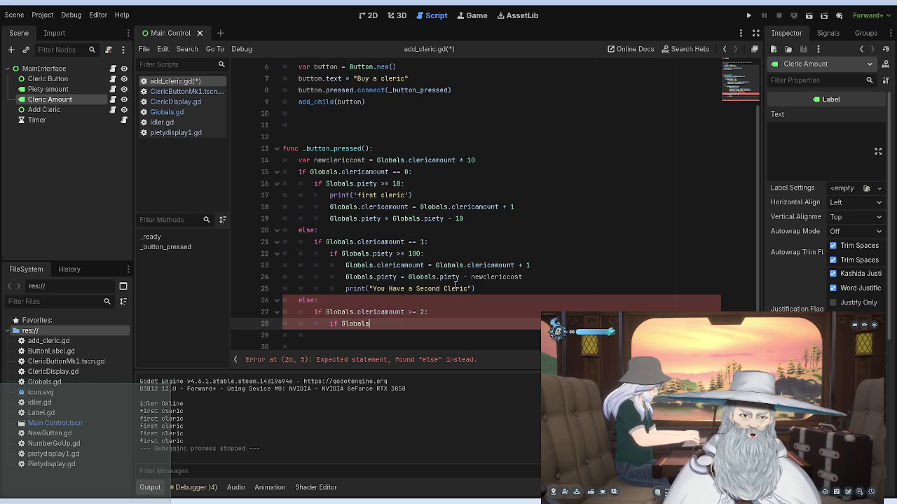
{"action": "type", "text": ".piety"}
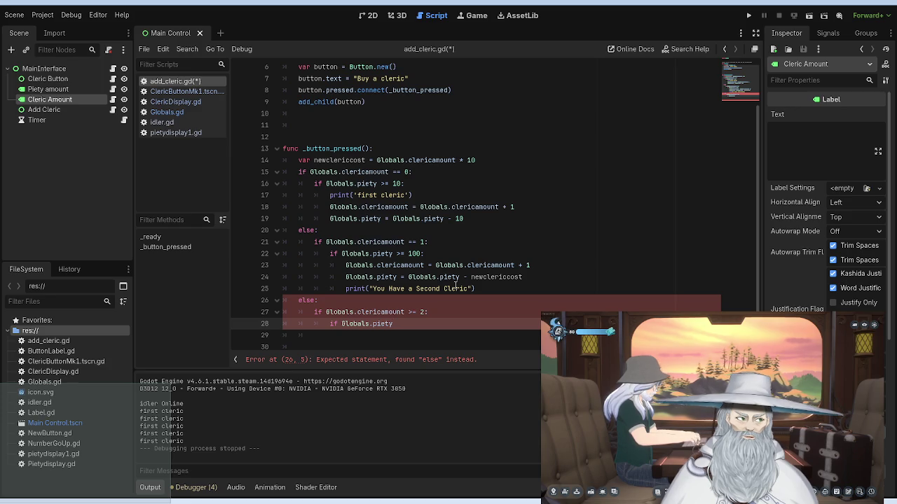
{"action": "left_click", "coordinate": [305, 363]}
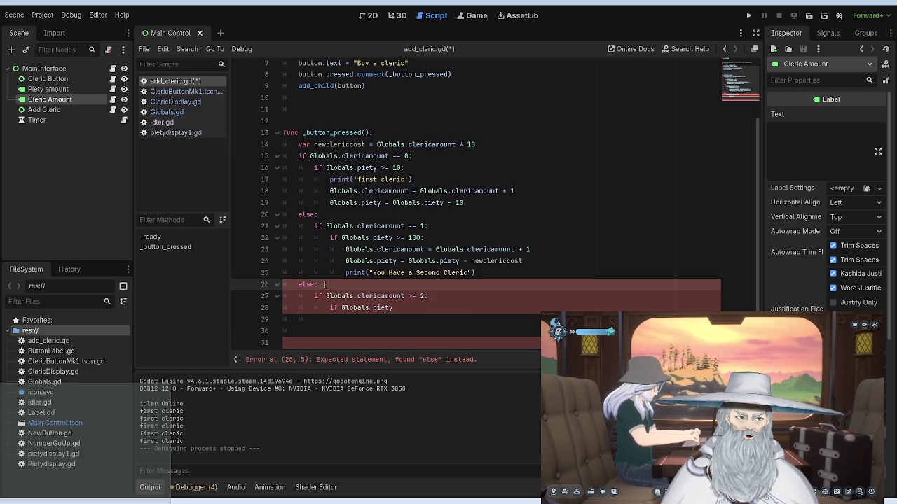
Step: Change the else on line 20 into elif
{"action": "left_click", "coordinate": [297, 212]}
{"action": "type", "text": "if"}
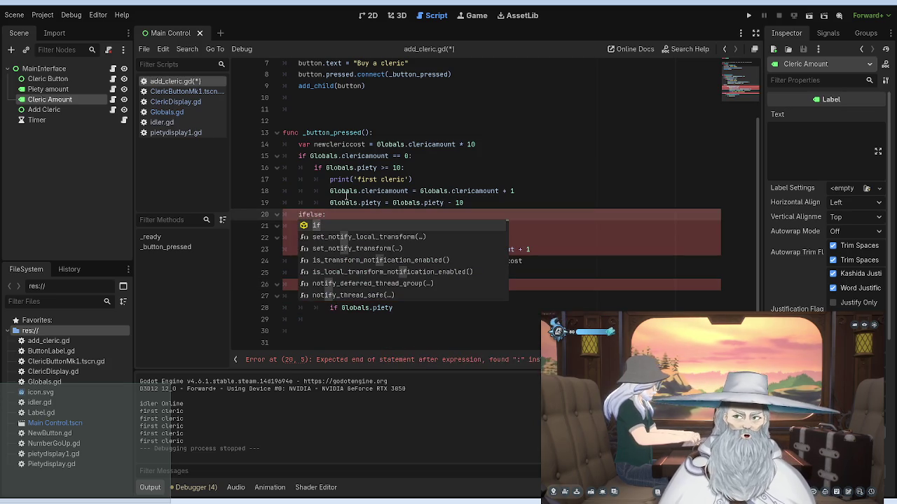
{"action": "key", "text": "BackSpace"}
{"action": "key", "text": "BackSpace"}
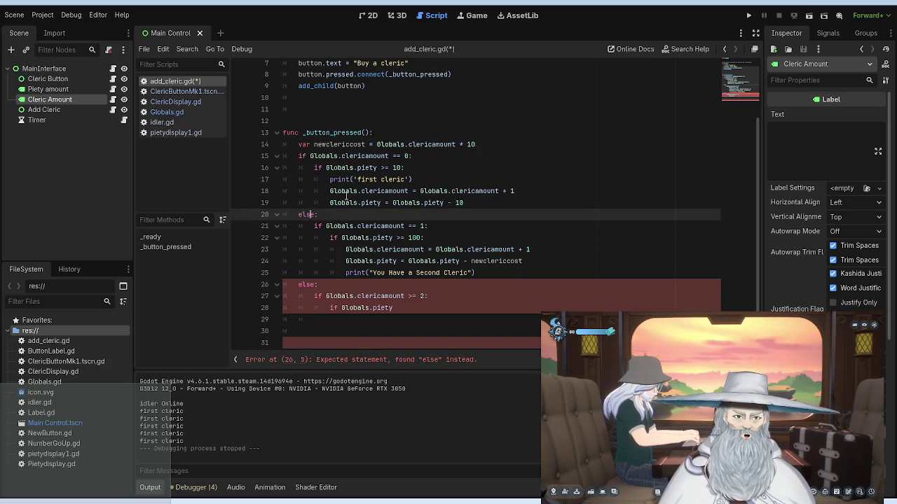
{"action": "key", "text": "BackSpace"}
{"action": "key", "text": "BackSpace"}
{"action": "key", "text": "BackSpace"}
{"action": "type", "text": "if"}
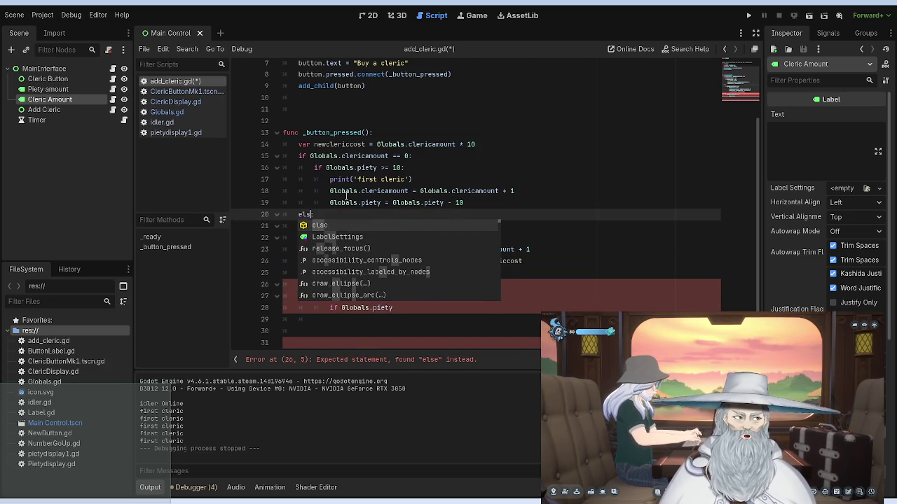
{"action": "key", "text": "Escape"}
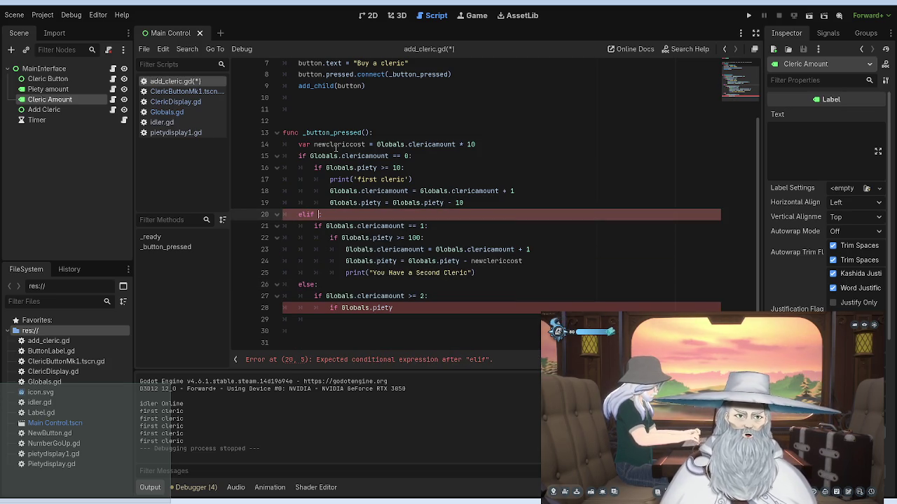
{"action": "key", "text": "ctrl+z"}
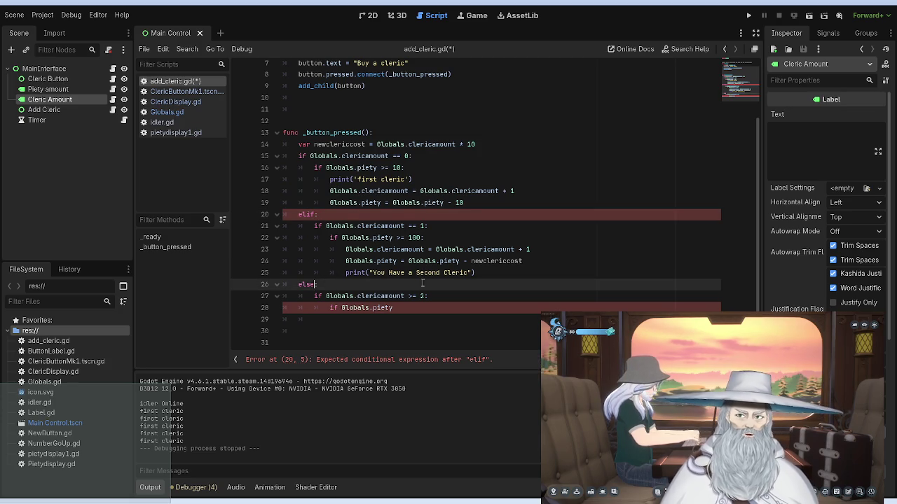
{"action": "key", "text": "ctrl+shift+z"}
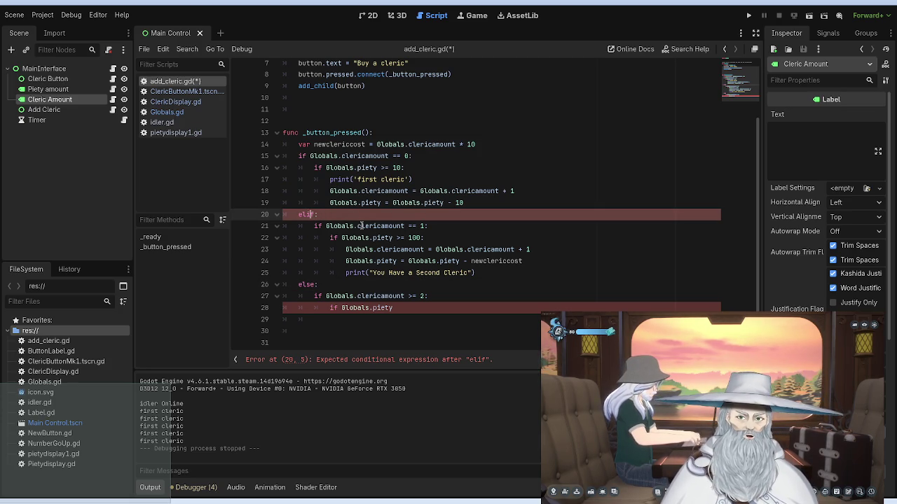
Step: Move the Globals.clericamount == 1 condition onto the elif and delete the empty if line
{"action": "left_click", "coordinate": [355, 225]}
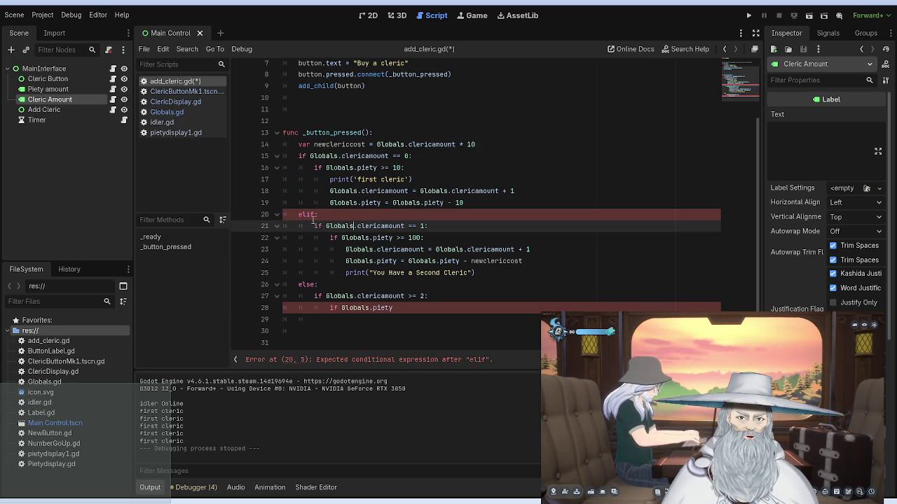
{"action": "left_click", "coordinate": [327, 214]}
{"action": "left_click_drag", "start_coordinate": [429, 226], "coordinate": [328, 225]}
{"action": "key", "text": "ctrl+x"}
{"action": "left_click", "coordinate": [361, 210]}
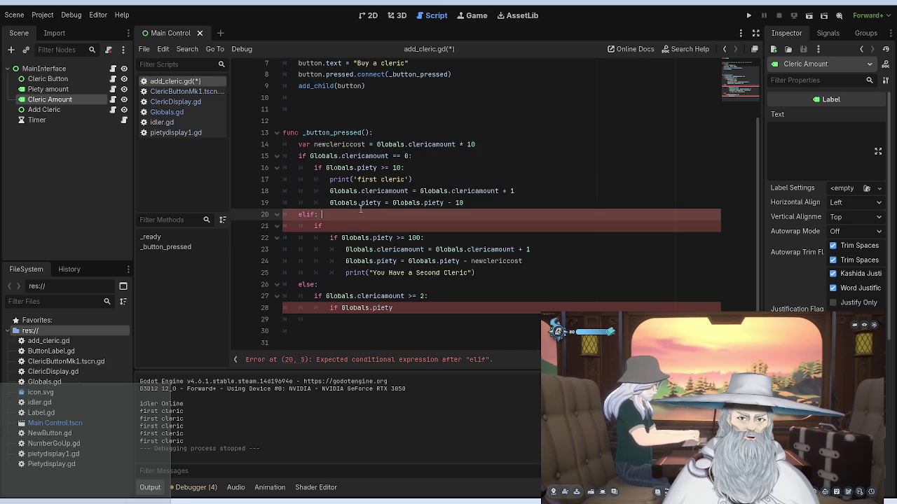
{"action": "key", "text": "ctrl+v"}
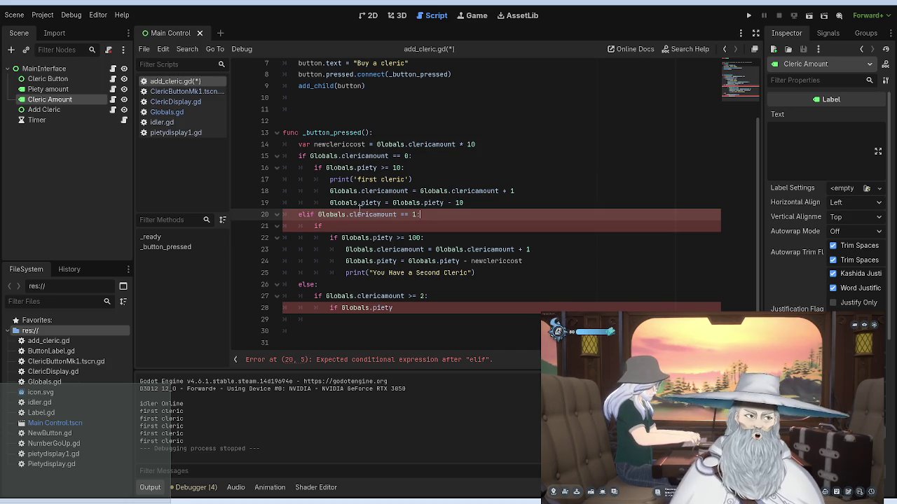
{"action": "key", "text": "Down"}
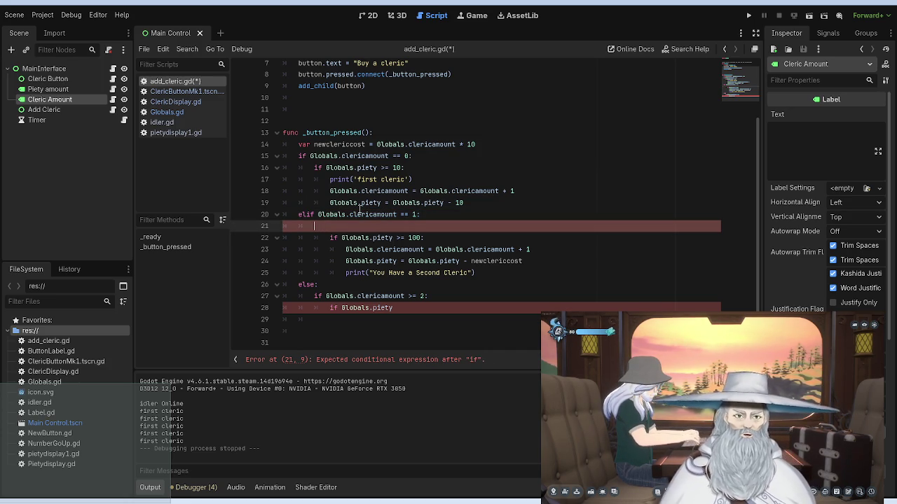
{"action": "key", "text": "BackSpace"}
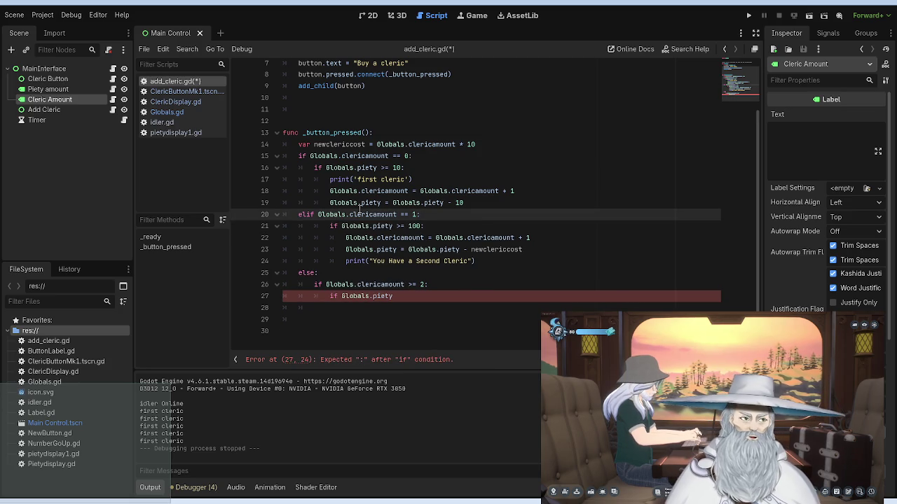
Step: Dedent the piety check, cleric increment, piety subtraction and print lines by one level
{"action": "key", "text": "Down"}
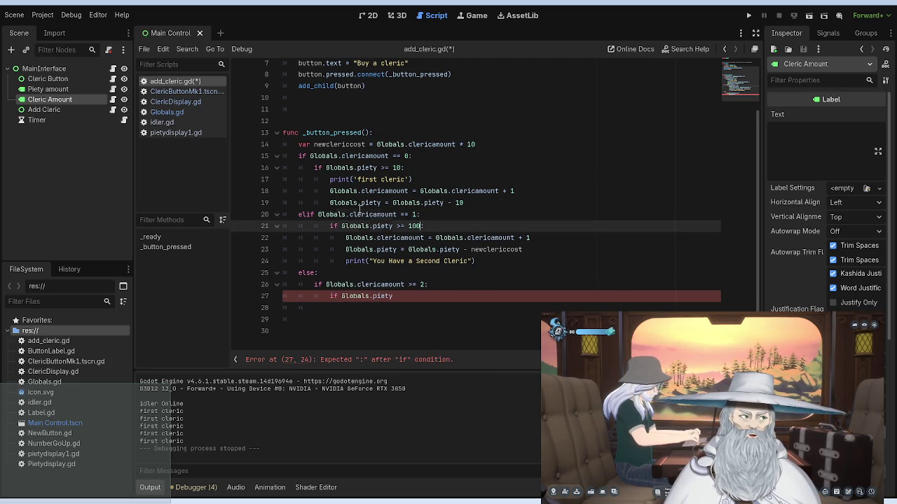
{"action": "key", "text": "Left"}
{"action": "key", "text": "Left"}
{"action": "key", "text": "Left"}
{"action": "key", "text": "BackSpace"}
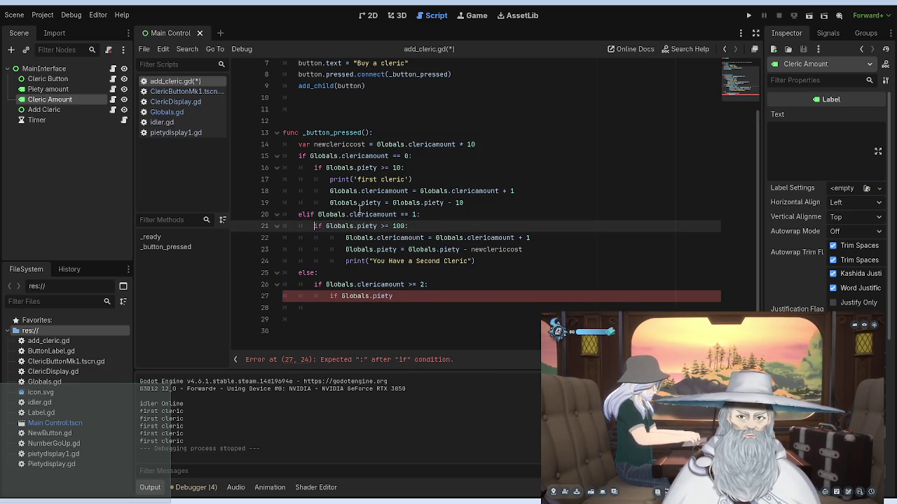
{"action": "key", "text": "Down"}
{"action": "key", "text": "BackSpace"}
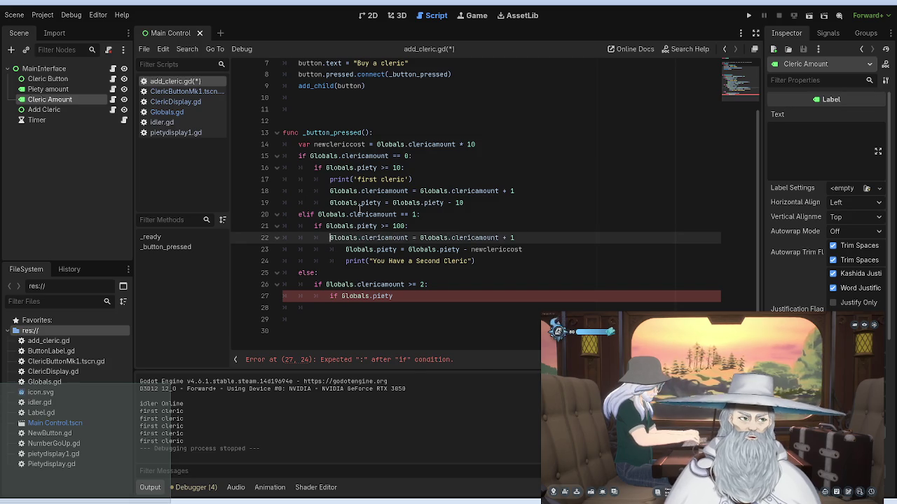
{"action": "key", "text": "Down"}
{"action": "key", "text": "BackSpace"}
{"action": "key", "text": "Down"}
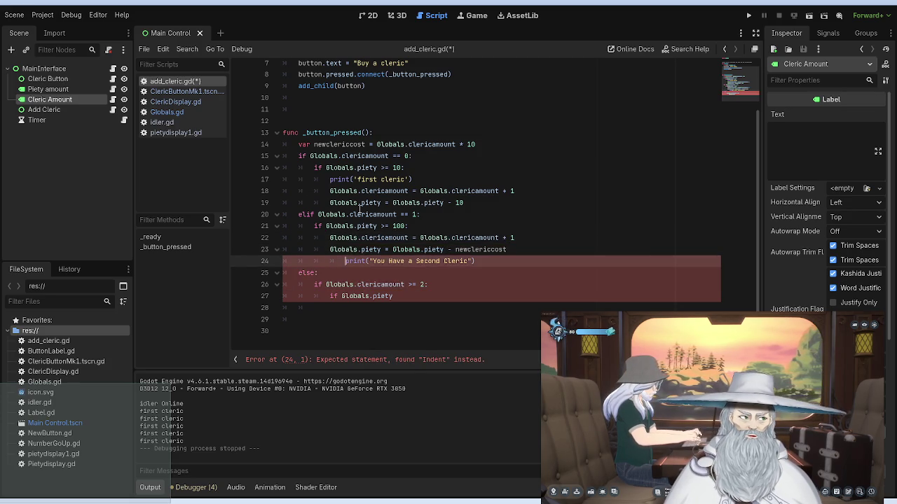
{"action": "key", "text": "BackSpace"}
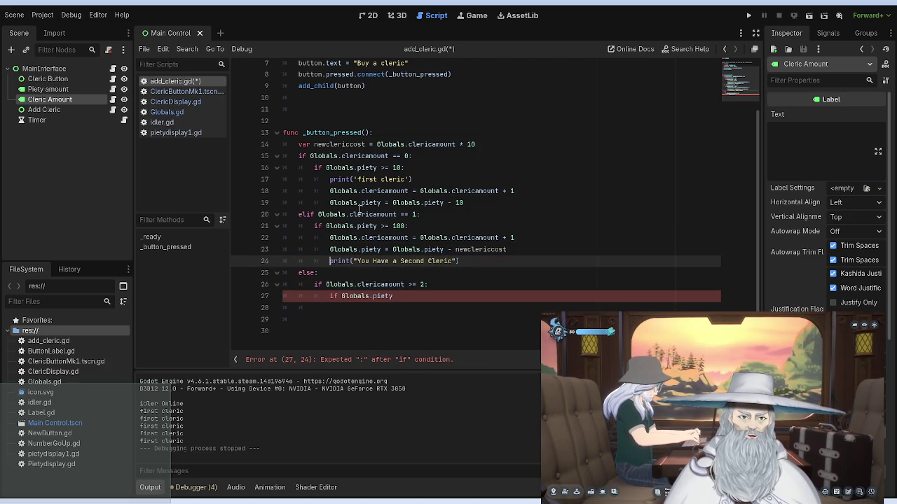
Step: Change the following else on line 25 into elif
{"action": "key", "text": "Down"}
{"action": "key", "text": "BackSpace"}
{"action": "key", "text": "BackSpace"}
{"action": "key", "text": "BackSpace"}
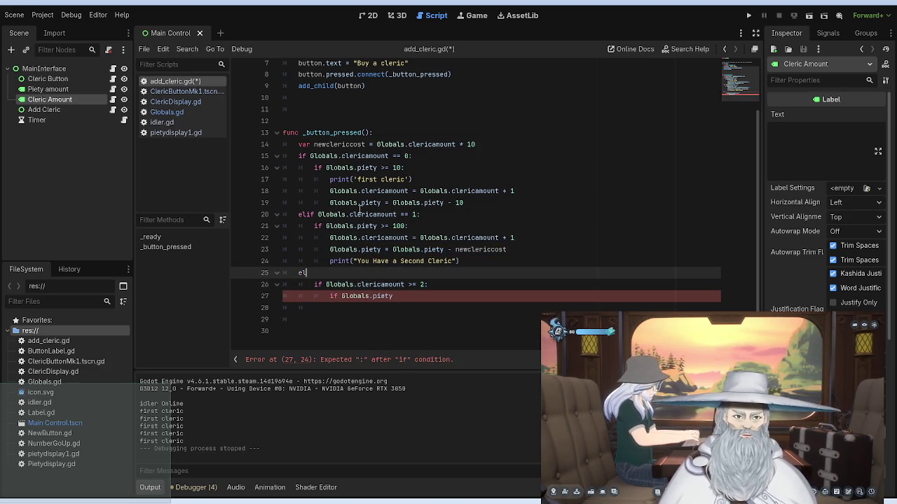
{"action": "type", "text": "if"}
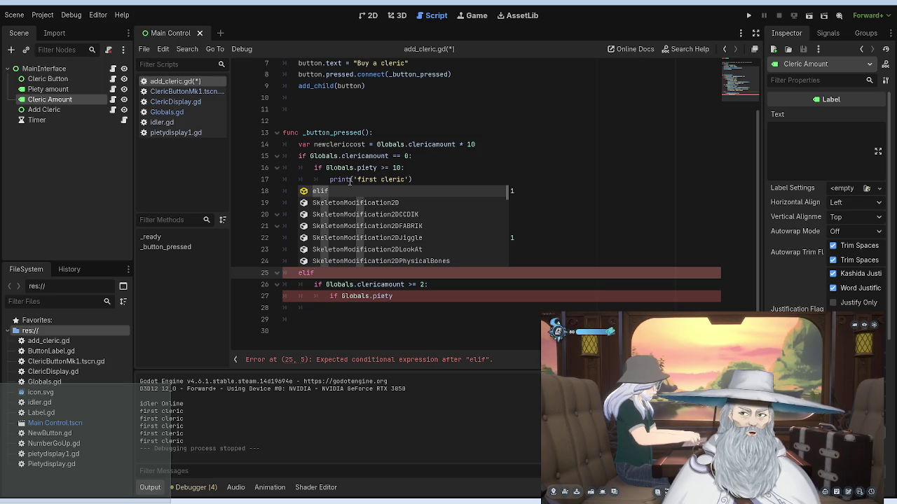
{"action": "triple_click", "coordinate": [353, 202]}
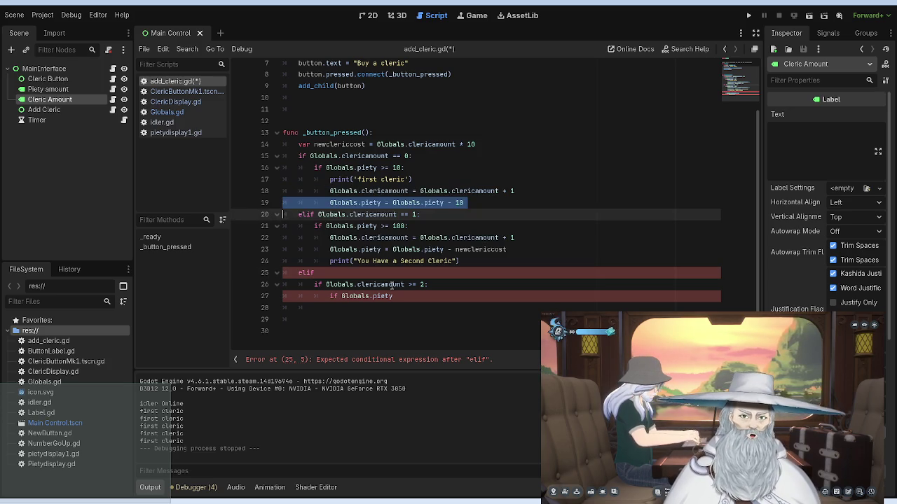
Step: Move the Globals.clericamount >= 2 condition onto line 25's elif and dedent the piety check
{"action": "left_click_drag", "start_coordinate": [428, 284], "coordinate": [326, 284]}
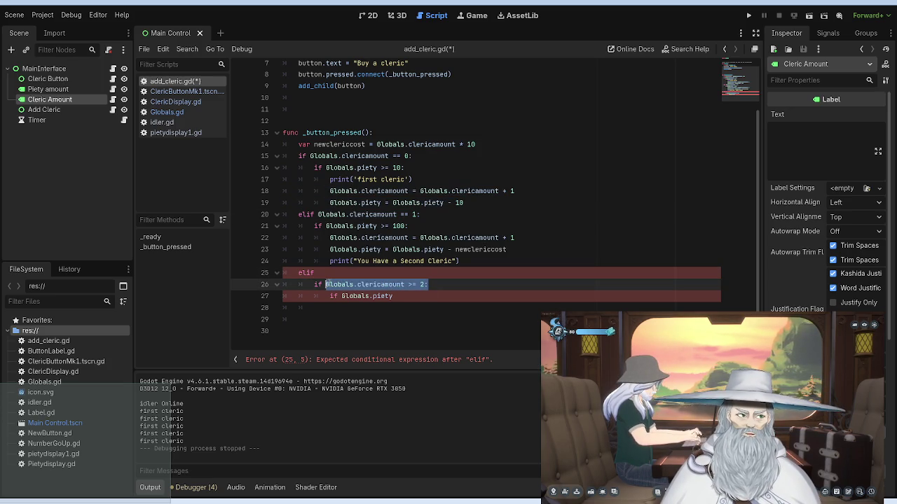
{"action": "key", "text": "ctrl+x"}
{"action": "left_click", "coordinate": [353, 273]}
{"action": "key", "text": "ctrl+v"}
{"action": "key", "text": "Down"}
{"action": "key", "text": "BackSpace"}
{"action": "key", "text": "BackSpace"}
{"action": "key", "text": "Down"}
{"action": "key", "text": "BackSpace"}
{"action": "key", "text": "BackSpace"}
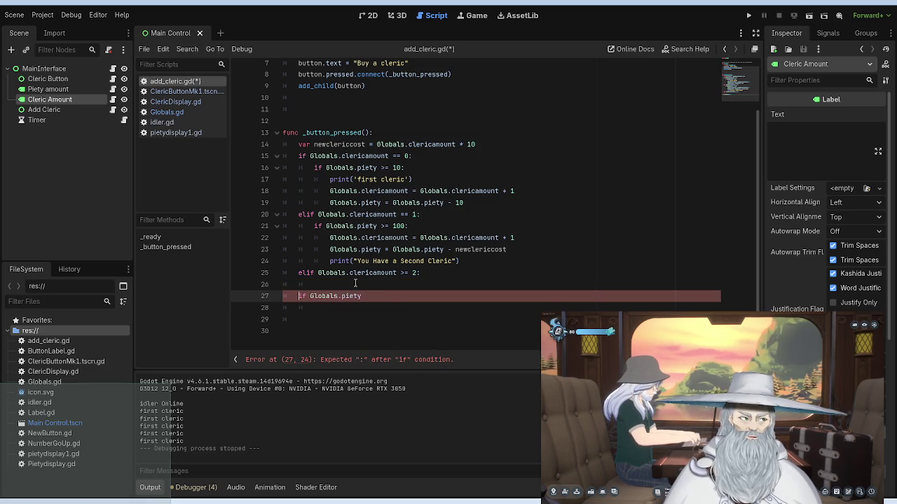
{"action": "key", "text": "BackSpace"}
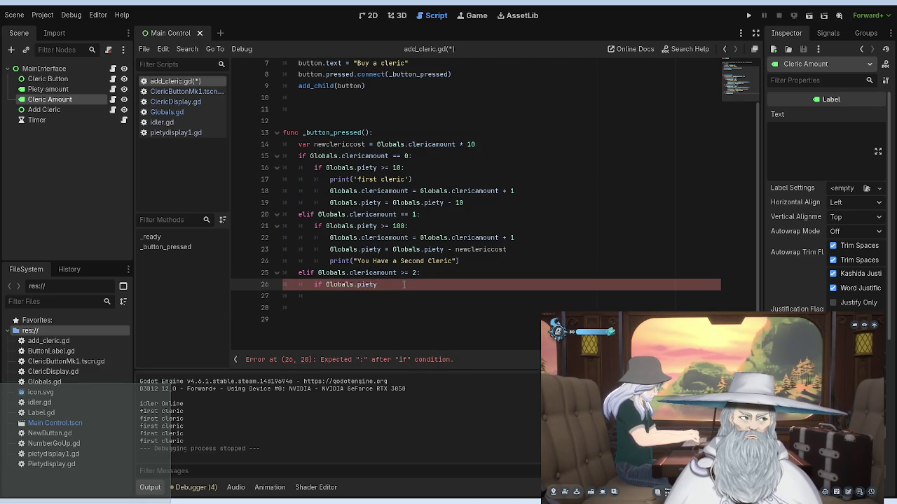
Step: Complete the piety check with '>= newclericcost:' and begin an indented print line
{"action": "left_click", "coordinate": [417, 284]}
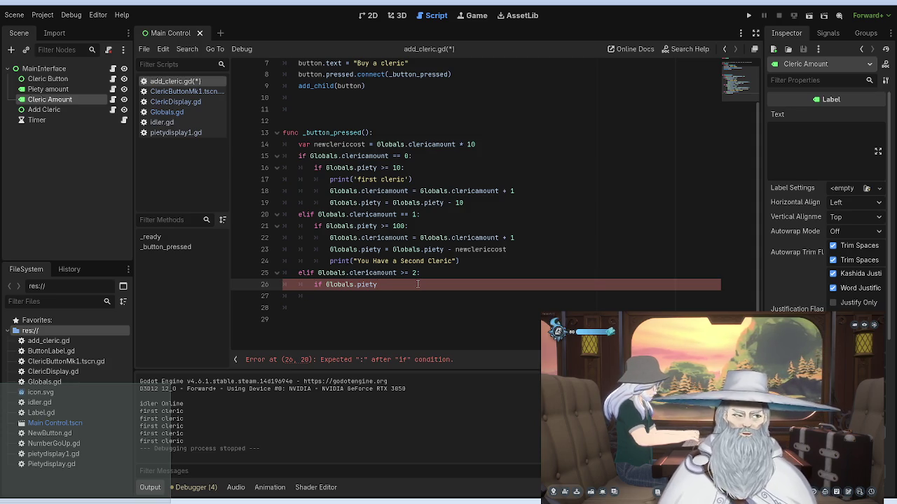
{"action": "type", "text": ">"}
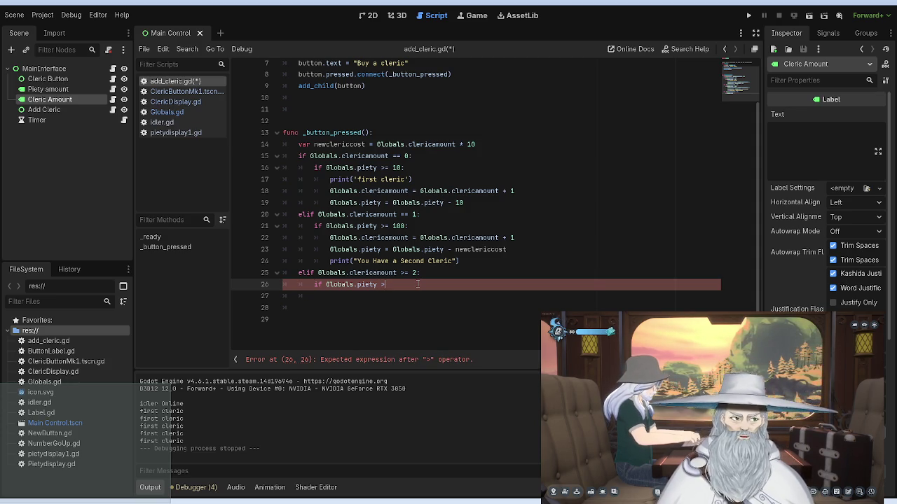
{"action": "type", "text": "= "}
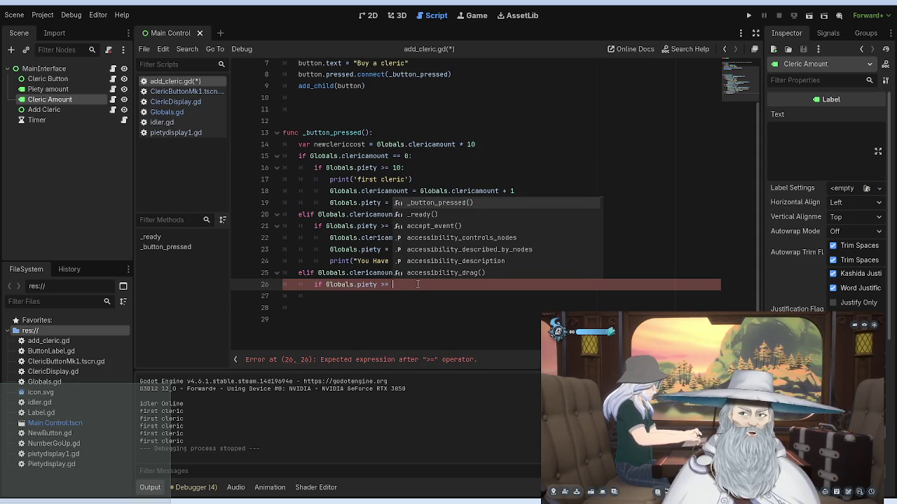
{"action": "type", "text": "newclericcost"}
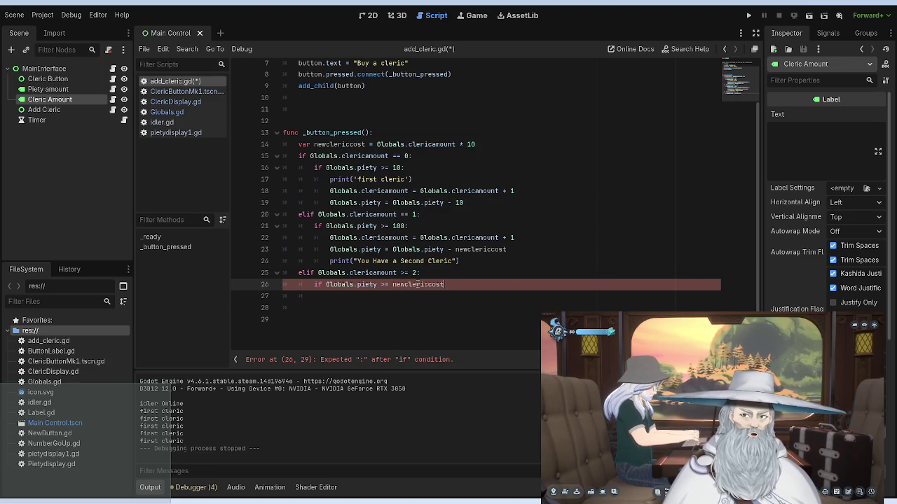
{"action": "type", "text": ":"}
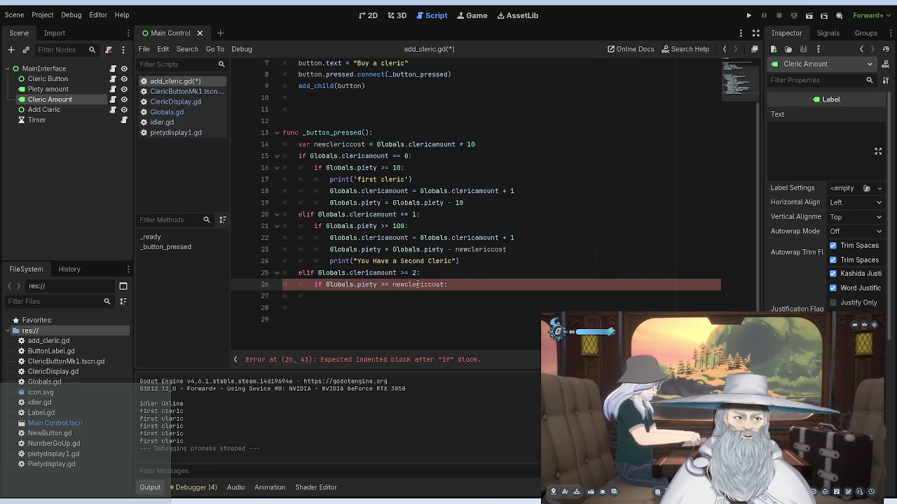
{"action": "key", "text": "Return"}
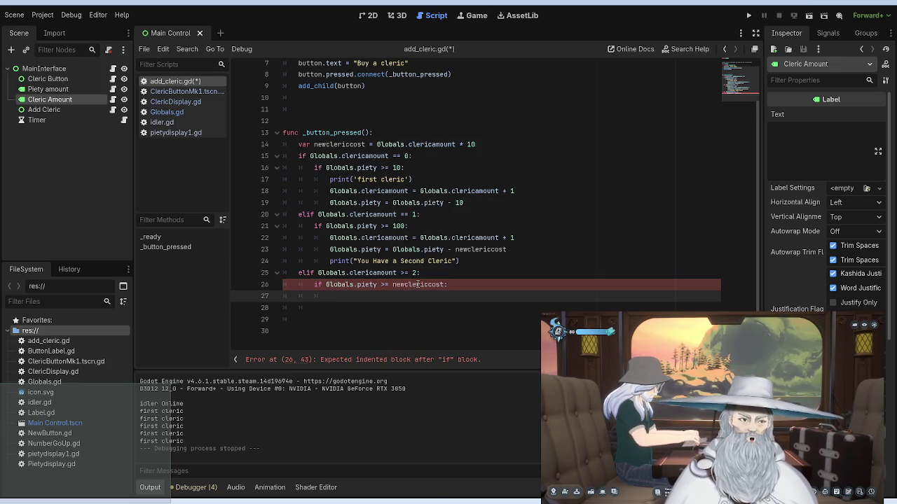
{"action": "key", "text": "Tab"}
{"action": "type", "text": "print"}
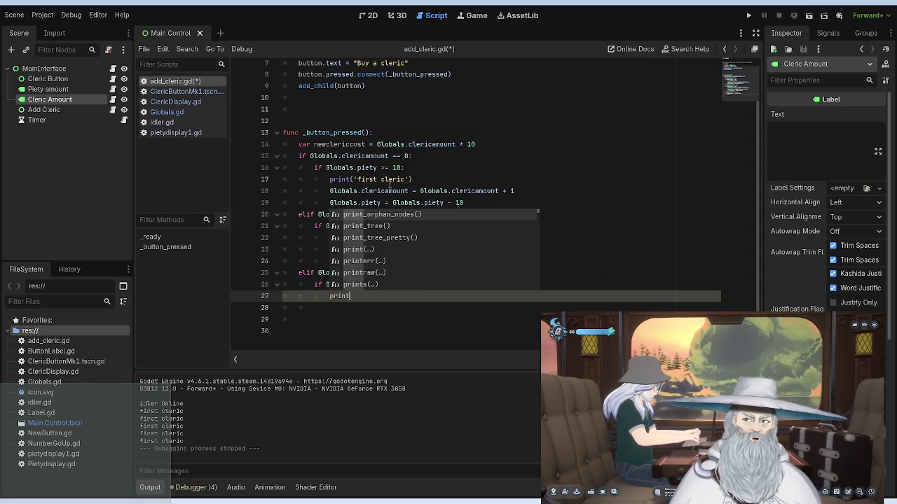
Step: Replace newclericcost with 100 in line 23's piety cost expression
{"action": "left_click", "coordinate": [392, 180]}
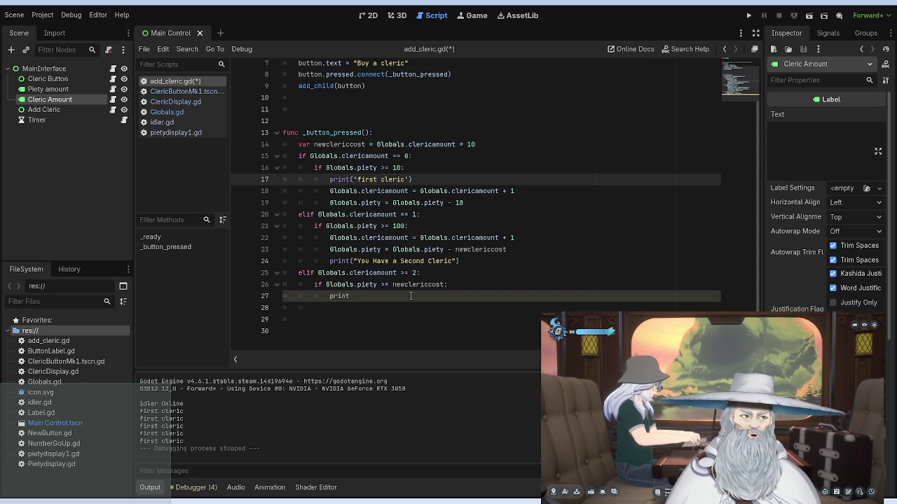
{"action": "left_click", "coordinate": [507, 250]}
{"action": "left_click_drag", "start_coordinate": [507, 249], "coordinate": [392, 250]}
{"action": "double_click", "coordinate": [480, 250]}
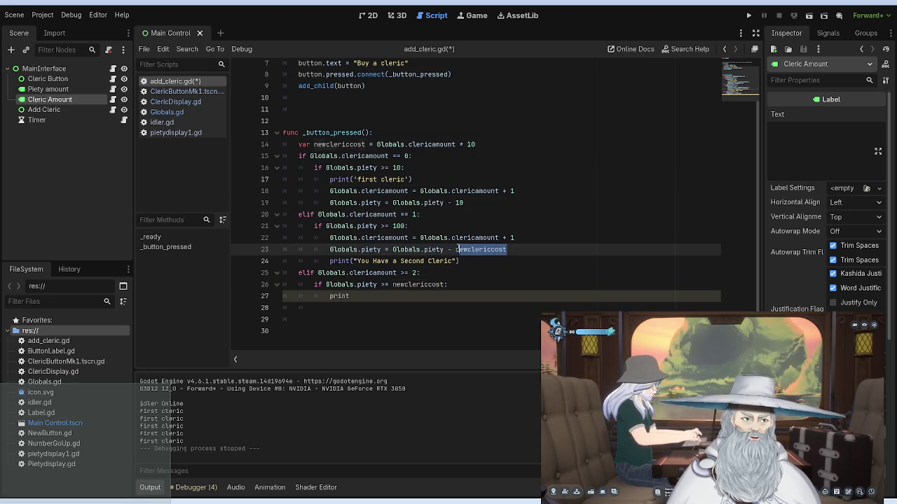
{"action": "type", "text": "100"}
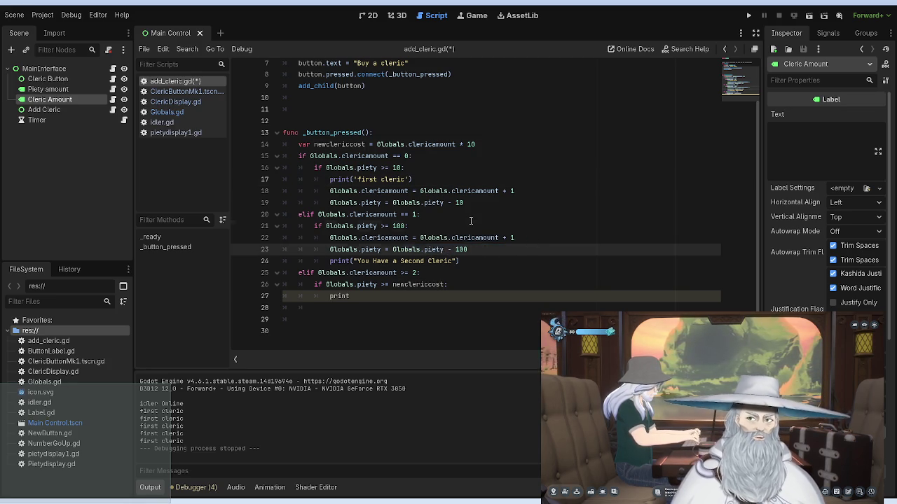
Step: Clear the unfinished print on line 27
{"action": "left_click", "coordinate": [470, 225]}
{"action": "left_click", "coordinate": [448, 273]}
{"action": "left_click", "coordinate": [448, 296]}
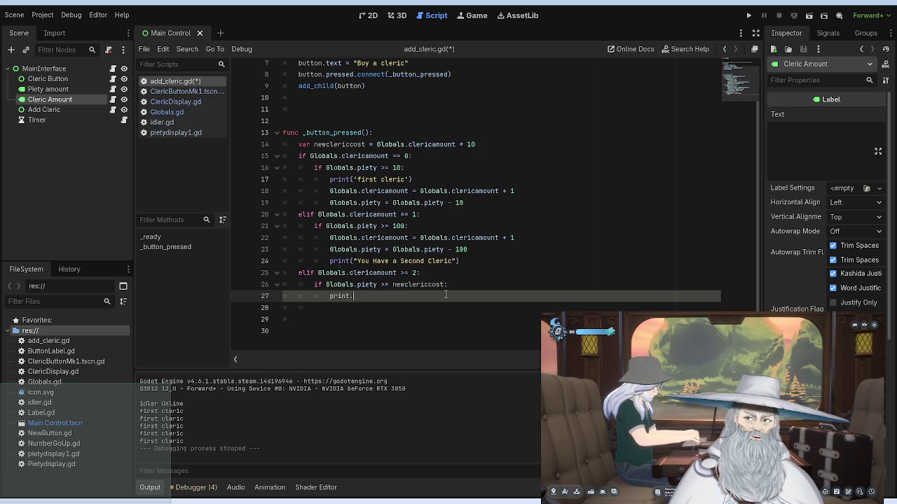
{"action": "type", "text": "."}
{"action": "key", "text": "BackSpace"}
{"action": "key", "text": "BackSpace"}
{"action": "key", "text": "BackSpace"}
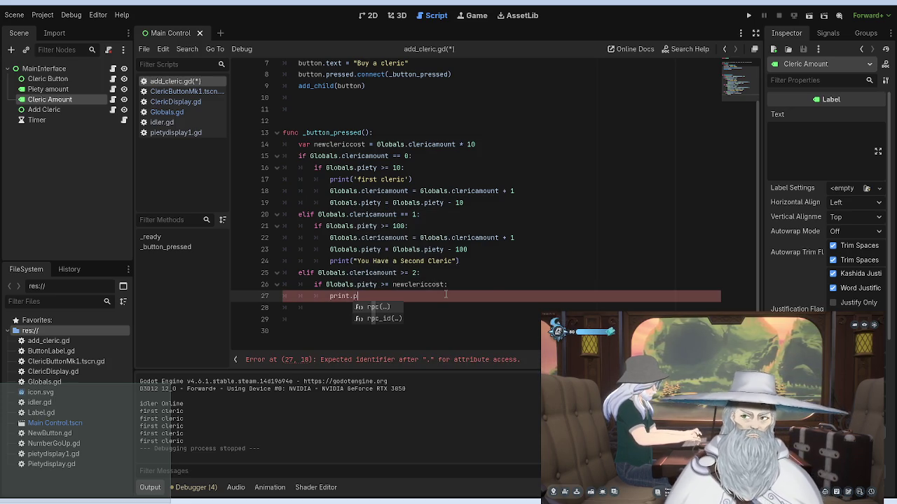
{"action": "key", "text": "BackSpace"}
{"action": "key", "text": "BackSpace"}
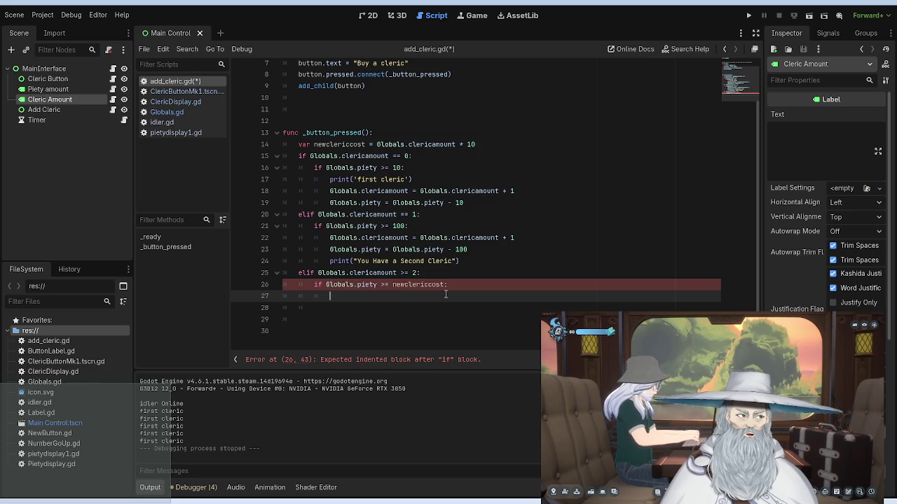
Step: Write Globals.clericamount = Globals.clericamount + 1 on line 27
{"action": "type", "text": "Glob"}
{"action": "key", "text": "BackSpace"}
{"action": "key", "text": "BackSpace"}
{"action": "key", "text": "BackSpace"}
{"action": "type", "text": "Gl"}
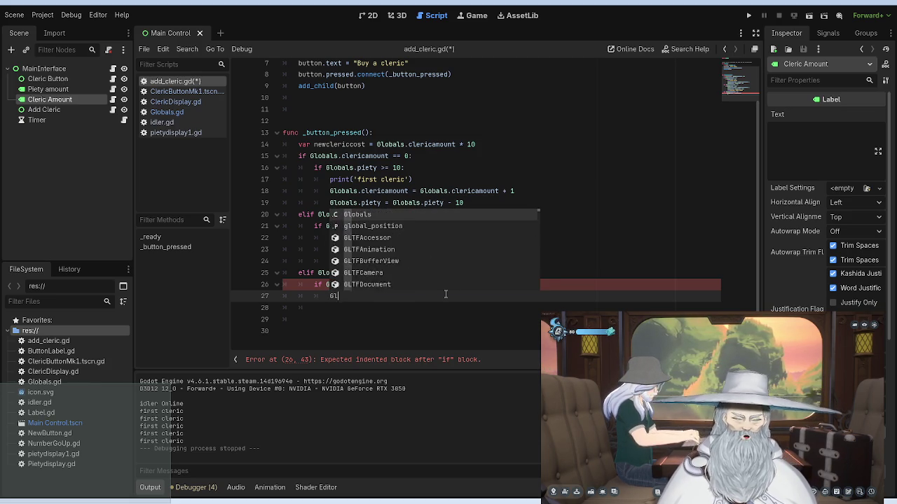
{"action": "type", "text": "obals."}
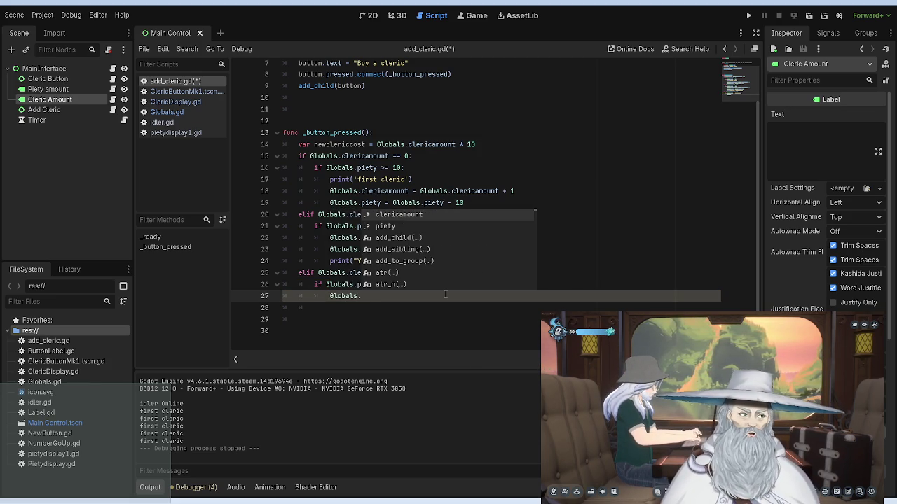
{"action": "key", "text": "Return"}
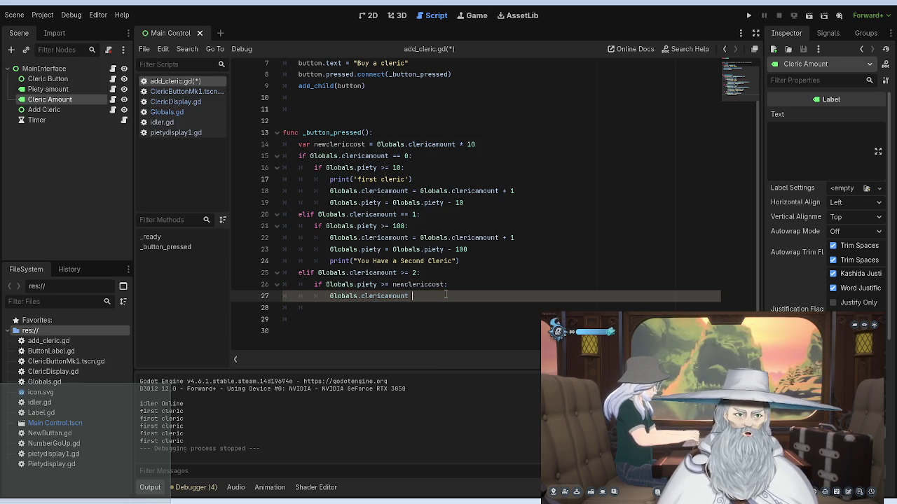
{"action": "type", "text": "= Global"}
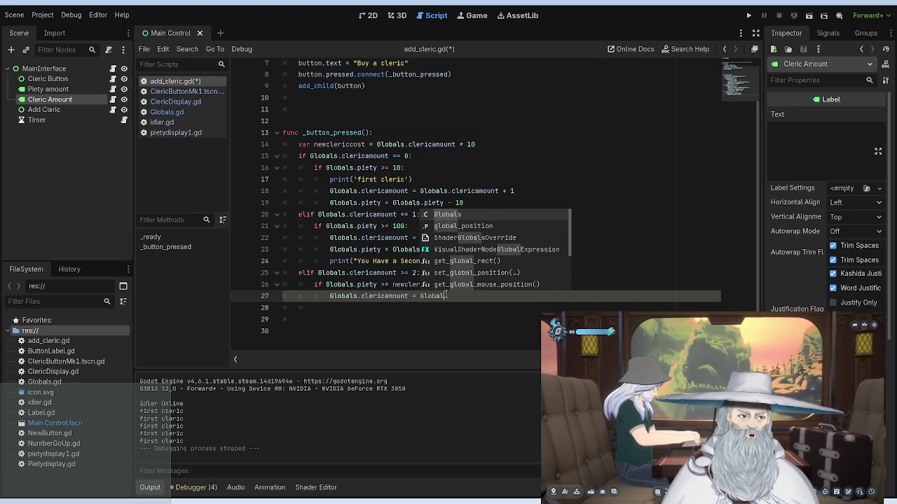
{"action": "key", "text": "Return"}
{"action": "type", "text": ".cl"}
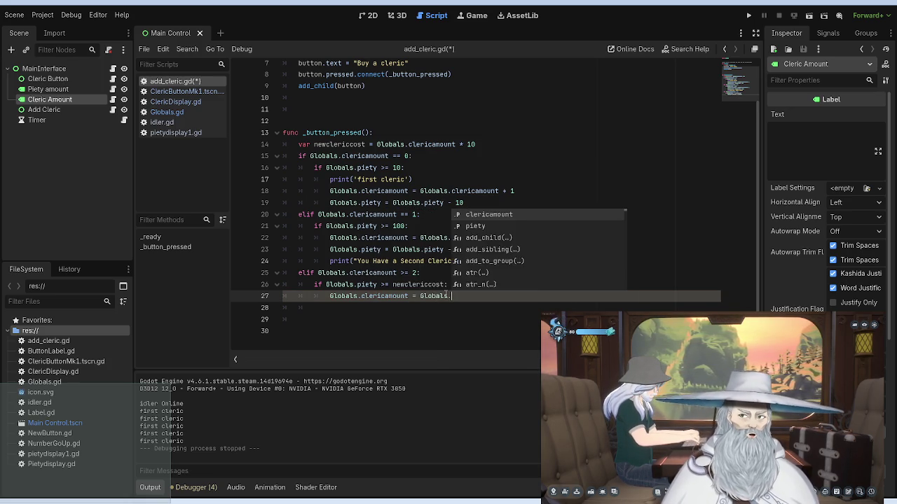
{"action": "type", "text": "eri"}
{"action": "key", "text": "Return"}
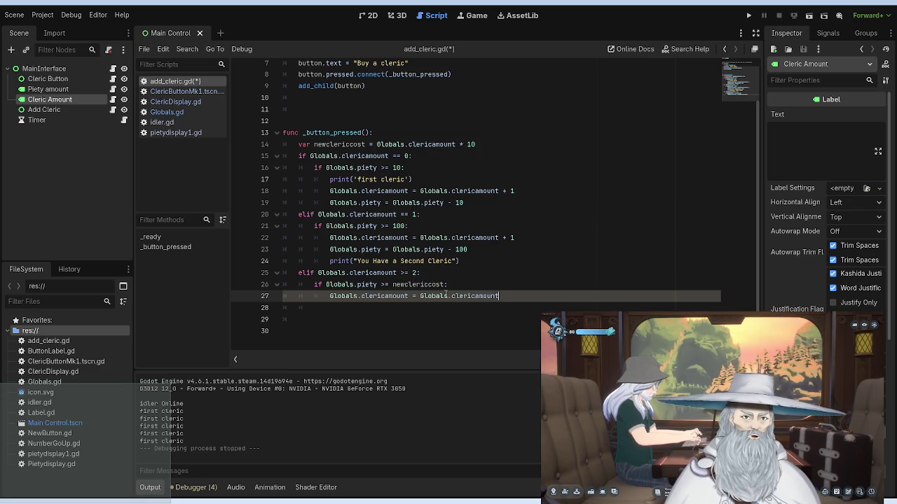
{"action": "type", "text": " + 1"}
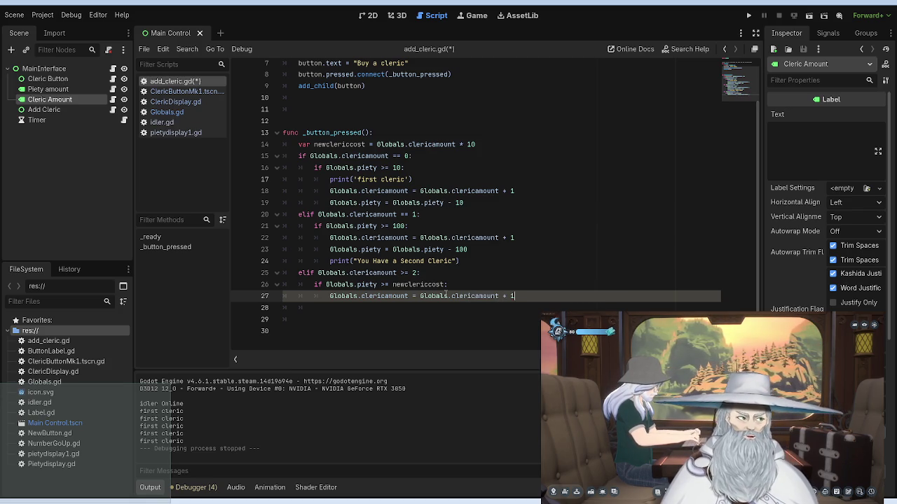
Step: Add Globals.piety = Globals.piety - newclericcost and a 'you have a new cleric' print line
{"action": "key", "text": "Return"}
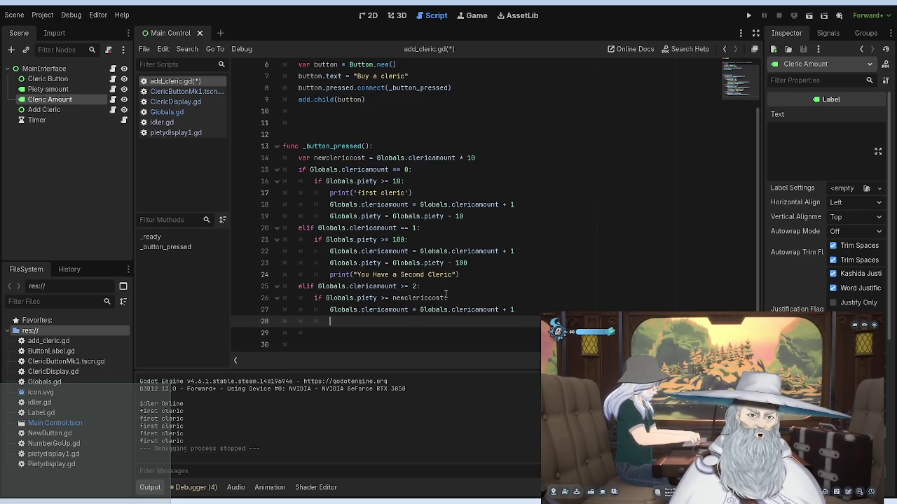
{"action": "type", "text": "Glo"}
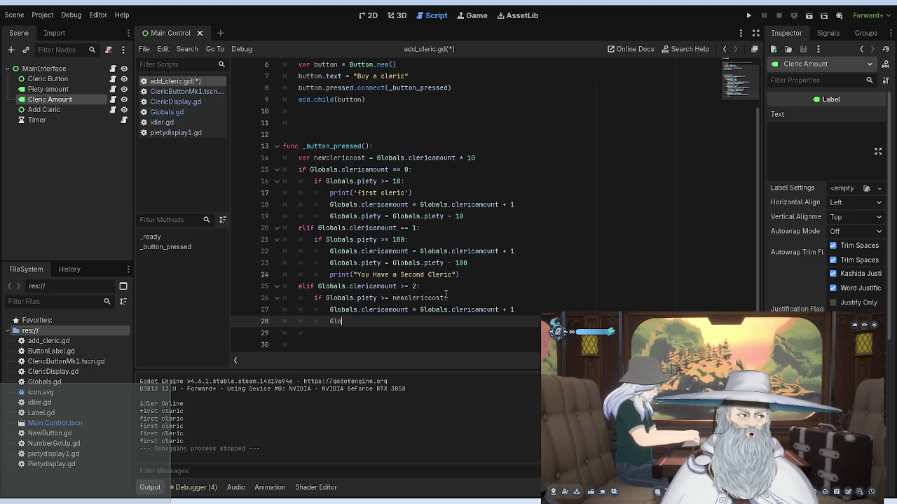
{"action": "type", "text": "bals."}
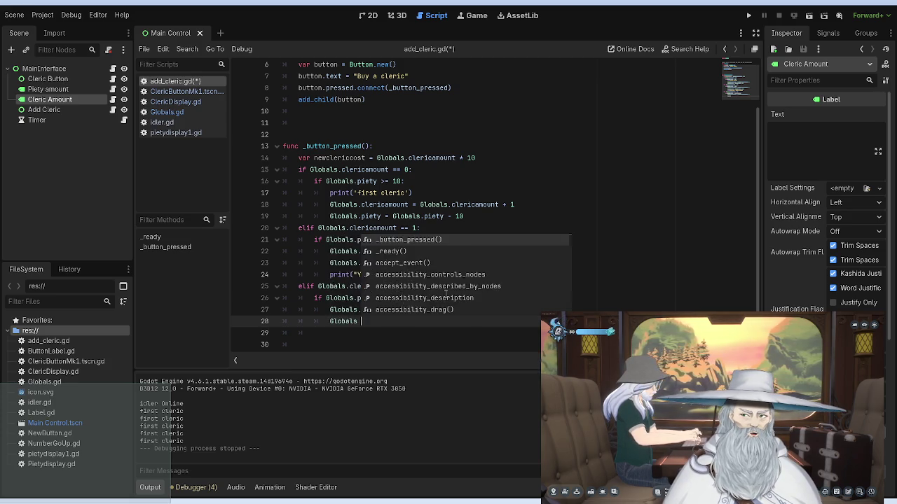
{"action": "type", "text": "piety"}
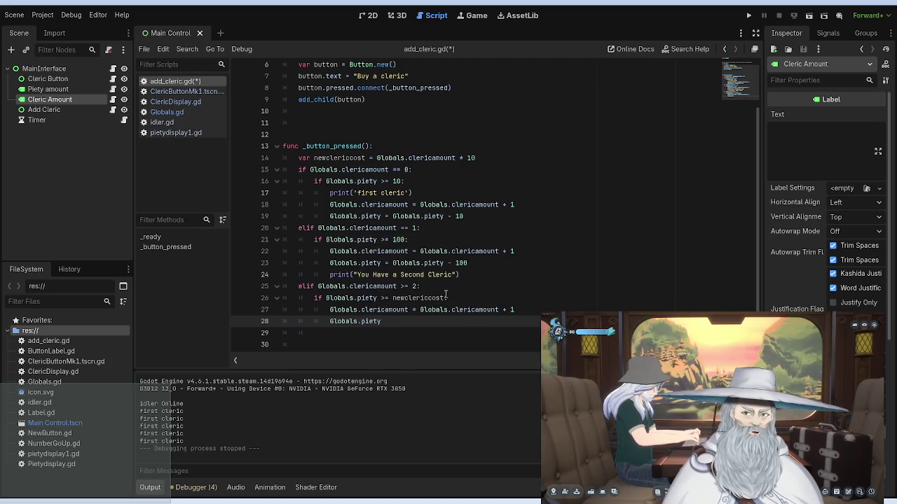
{"action": "type", "text": " = Global"}
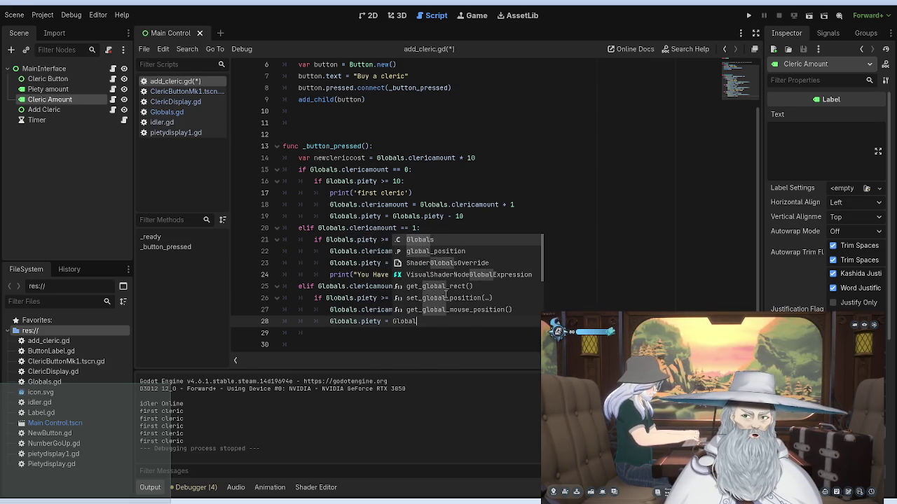
{"action": "type", "text": "s.piety - "}
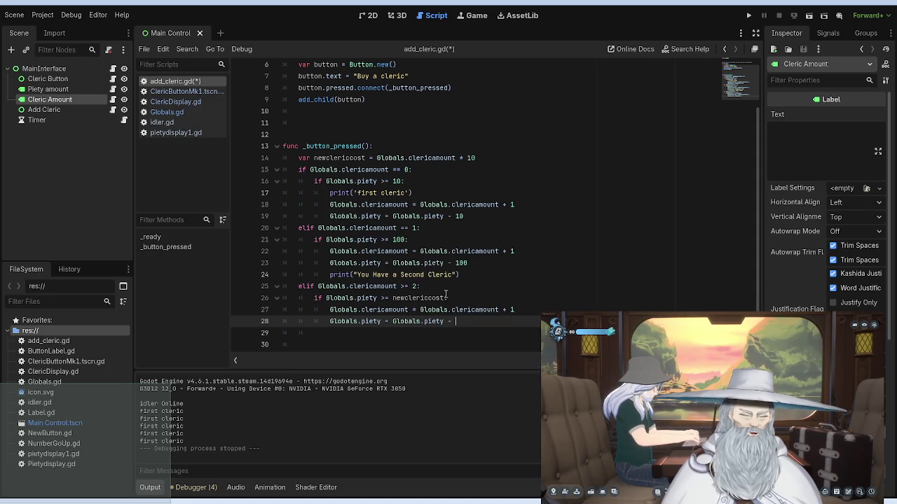
{"action": "type", "text": "newcleriiccost"}
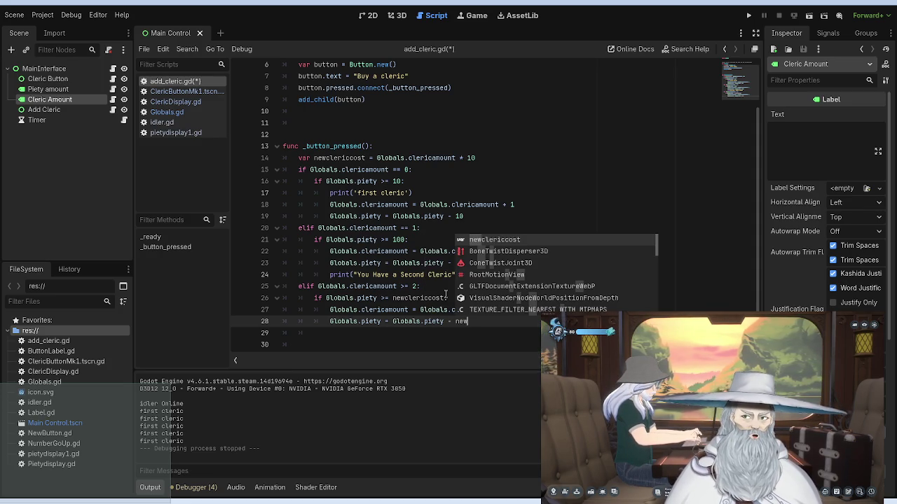
{"action": "key", "text": "Return"}
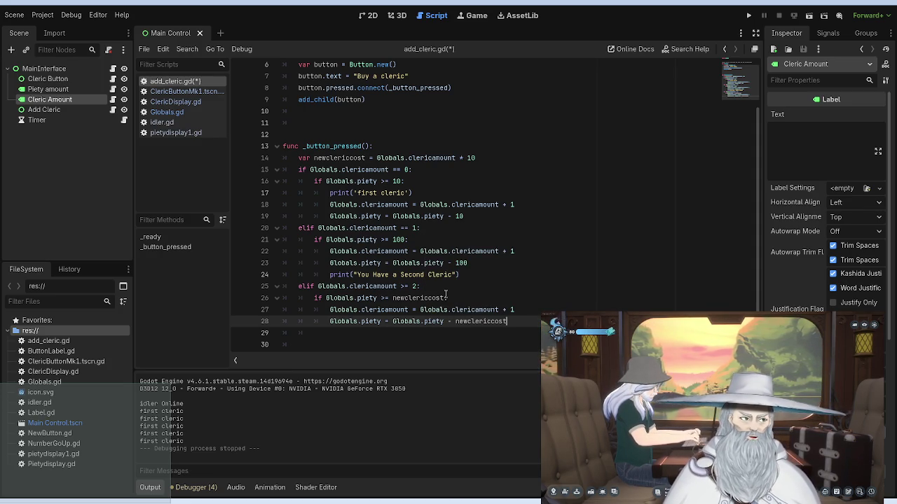
{"action": "key", "text": "Return"}
{"action": "type", "text": "(print"}
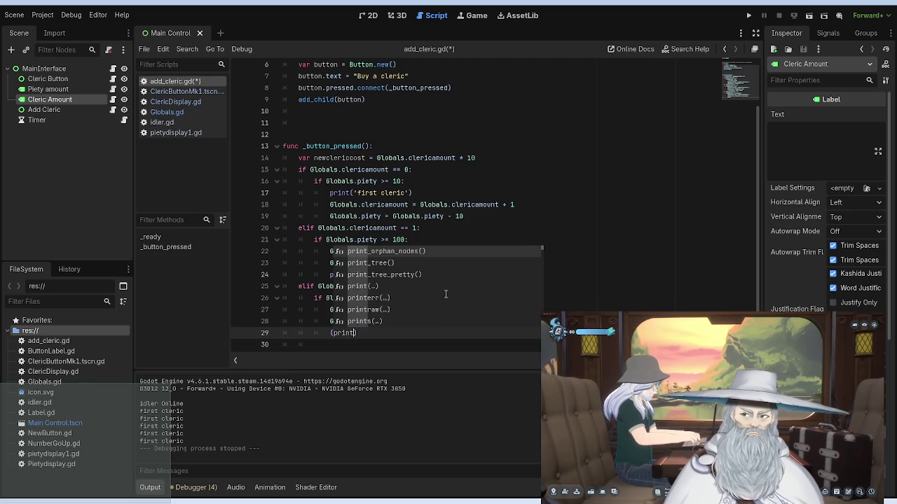
{"action": "type", "text": " you have a new cleric"}
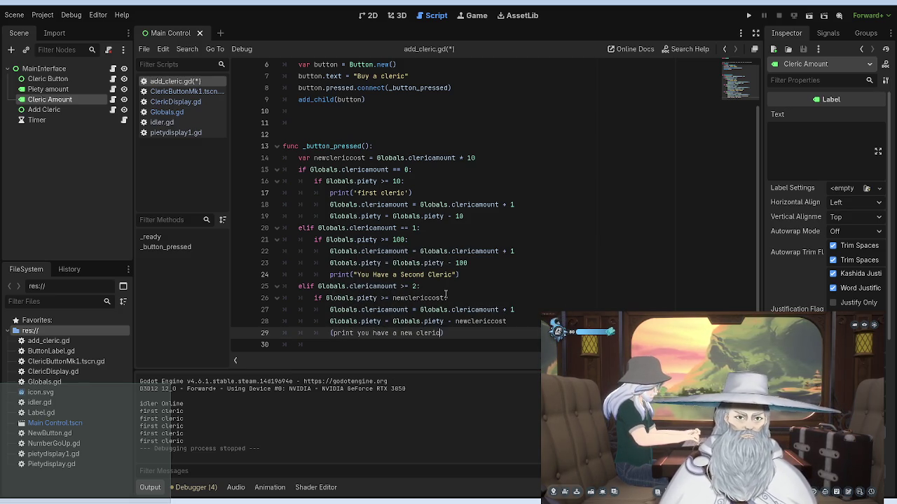
{"action": "type", "text": "'"}
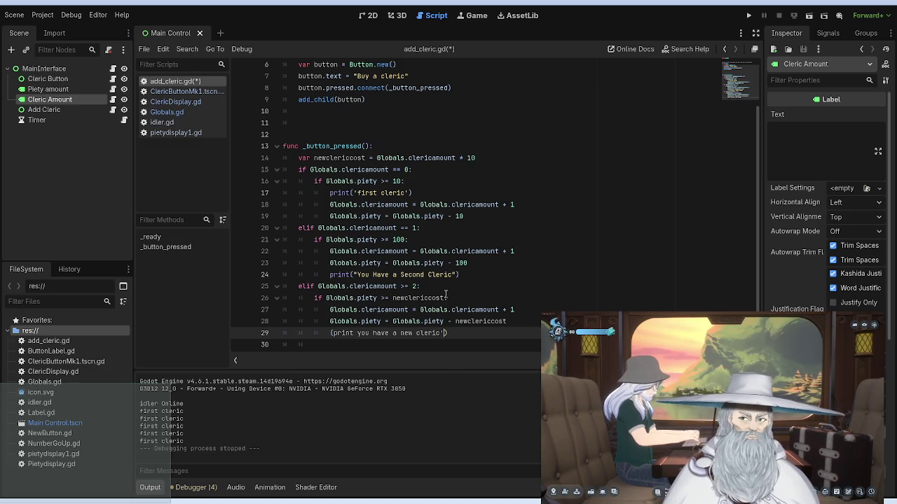
{"action": "key", "text": "Left"}
{"action": "key", "text": "Left"}
{"action": "key", "text": "Left"}
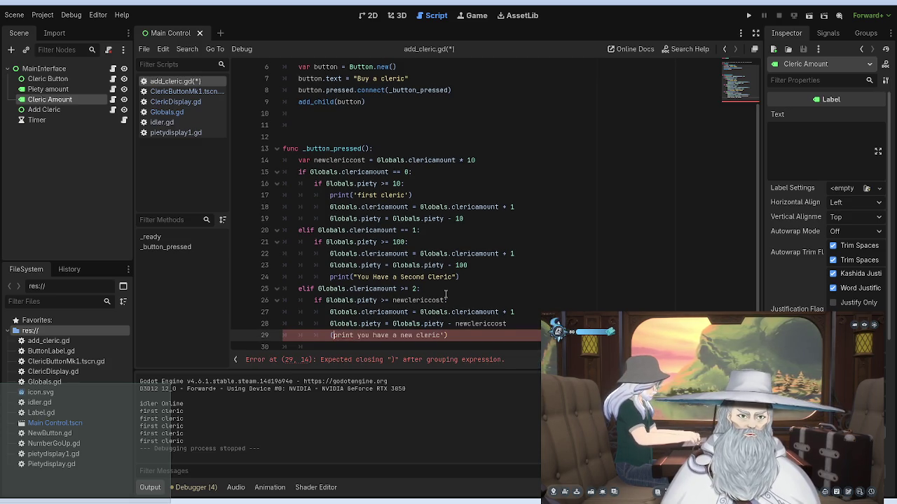
{"action": "type", "text": "'"}
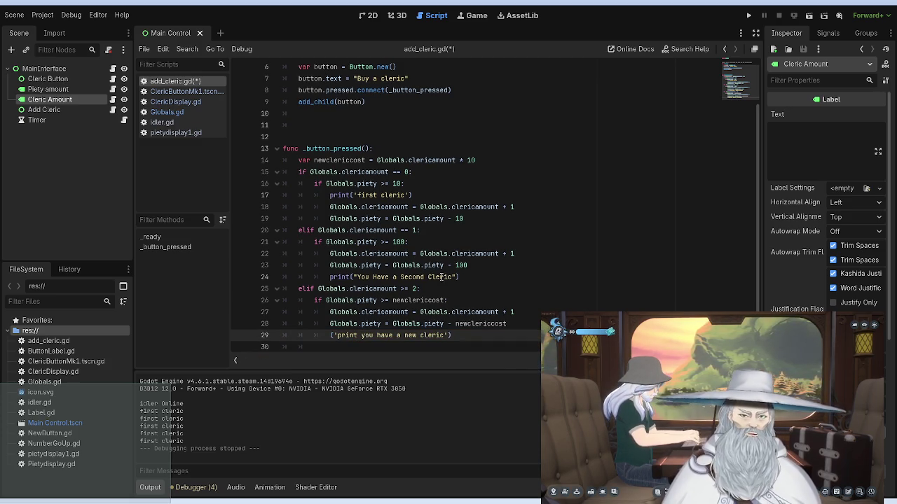
Step: Fix line 29 to print 'You have a new cleric' and save add_cleric.gd
{"action": "left_click", "coordinate": [447, 276]}
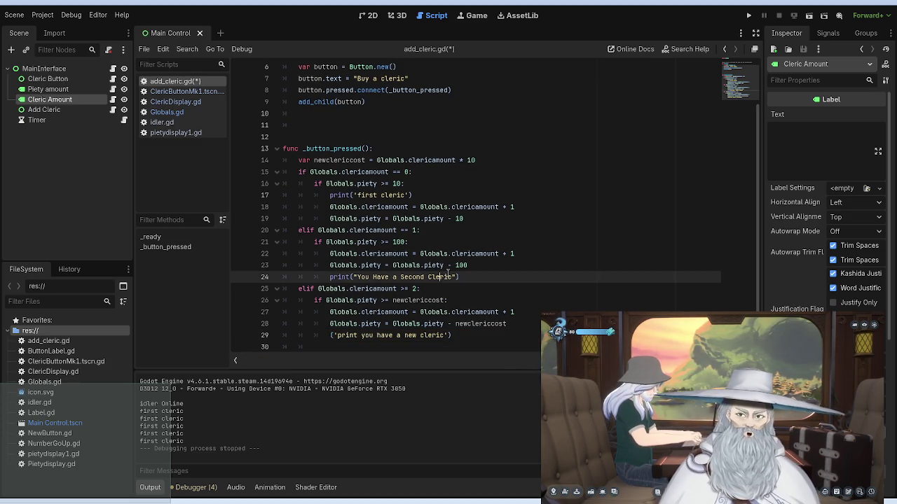
{"action": "left_click", "coordinate": [329, 336]}
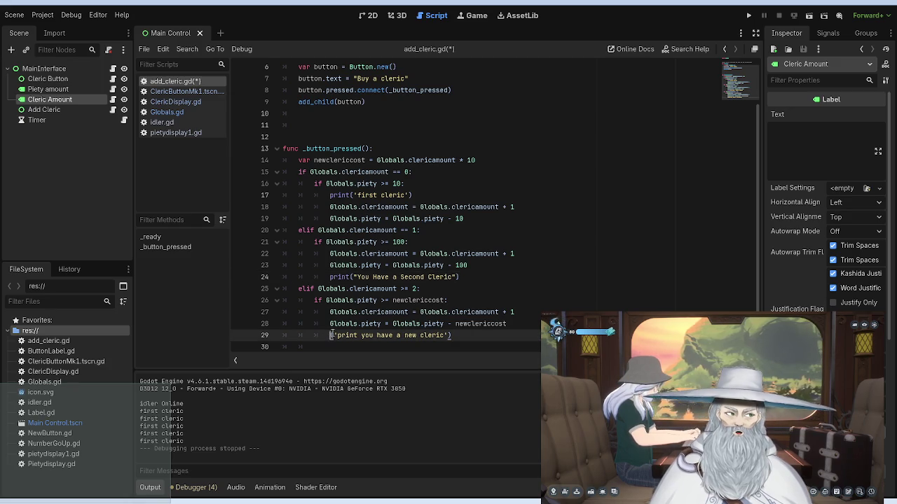
{"action": "type", "text": "print"}
{"action": "key", "text": "Right"}
{"action": "key", "text": "Right"}
{"action": "key", "text": "Right"}
{"action": "key", "text": "Right"}
{"action": "key", "text": "BackSpace"}
{"action": "key", "text": "BackSpace"}
{"action": "key", "text": "BackSpace"}
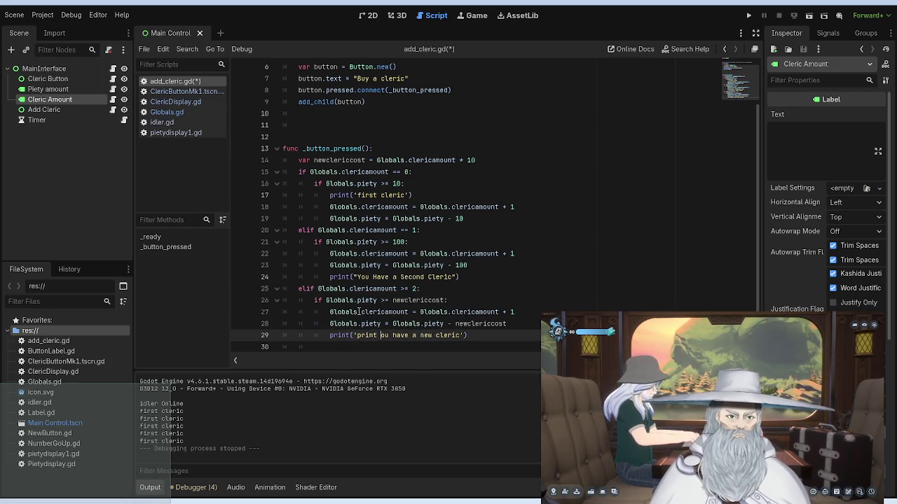
{"action": "key", "text": "Delete"}
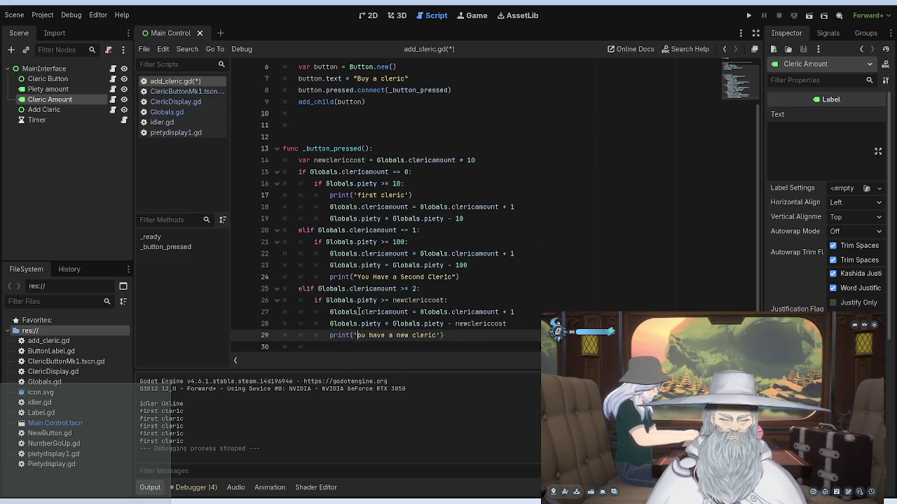
{"action": "type", "text": "Y"}
{"action": "left_click", "coordinate": [379, 230]}
{"action": "key", "text": "ctrl+s"}
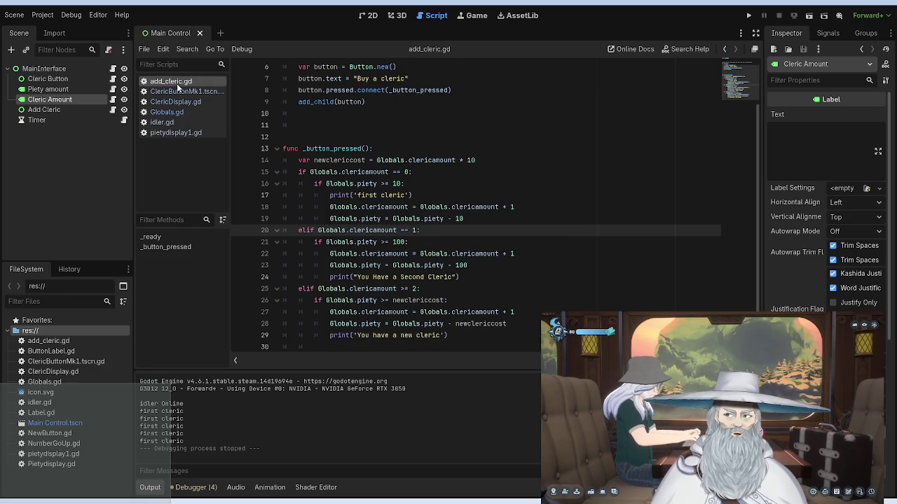
Step: Open the Cleric Amount script and add set_text('test') on line 12
{"action": "left_click", "coordinate": [77, 110]}
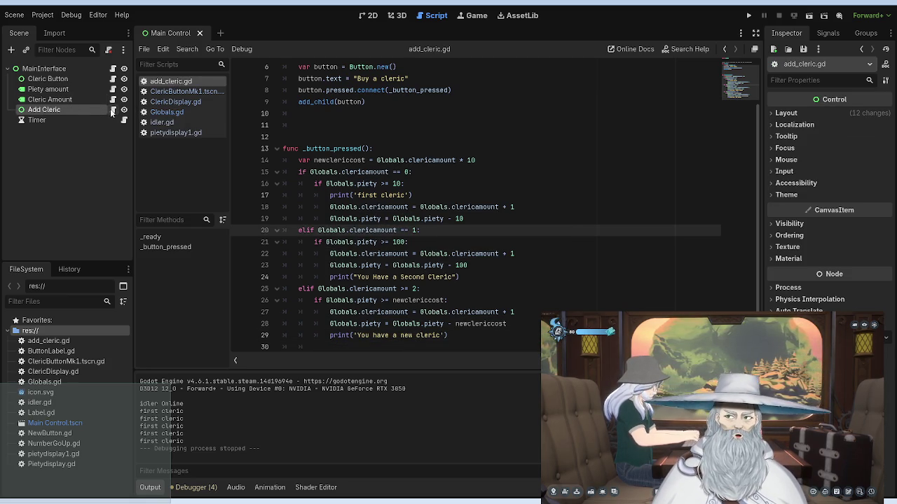
{"action": "left_click", "coordinate": [112, 100]}
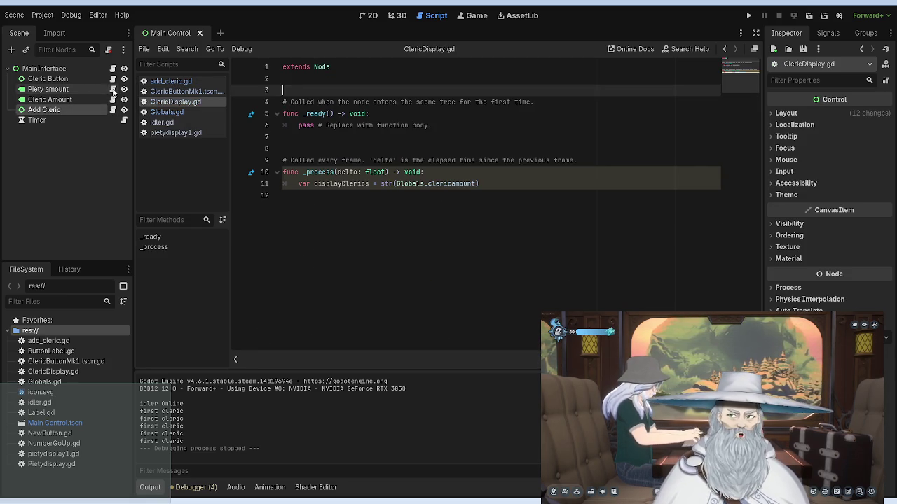
{"action": "left_click", "coordinate": [482, 183]}
{"action": "key", "text": "Return"}
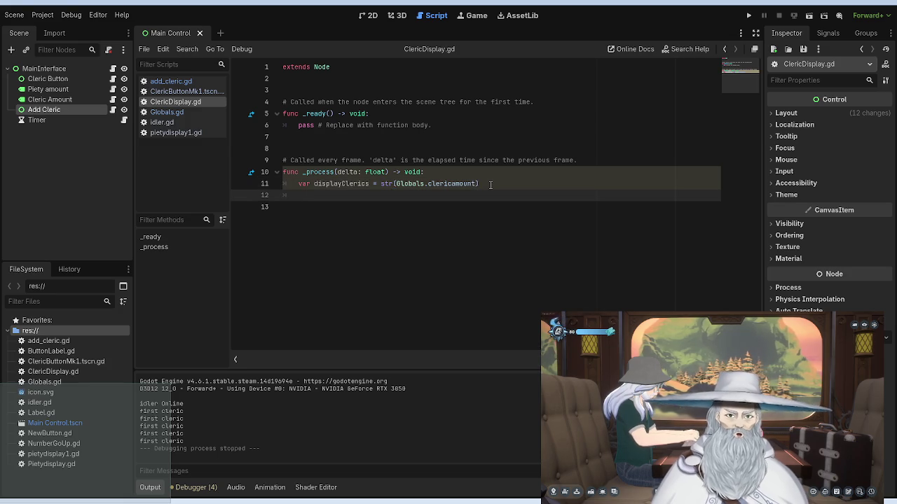
{"action": "type", "text": "text"}
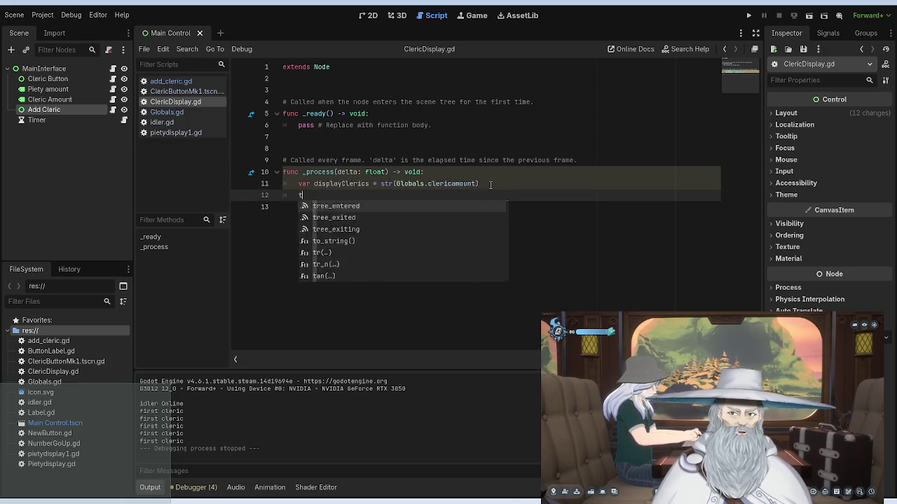
{"action": "key", "text": "BackSpace"}
{"action": "type", "text": "set_text"}
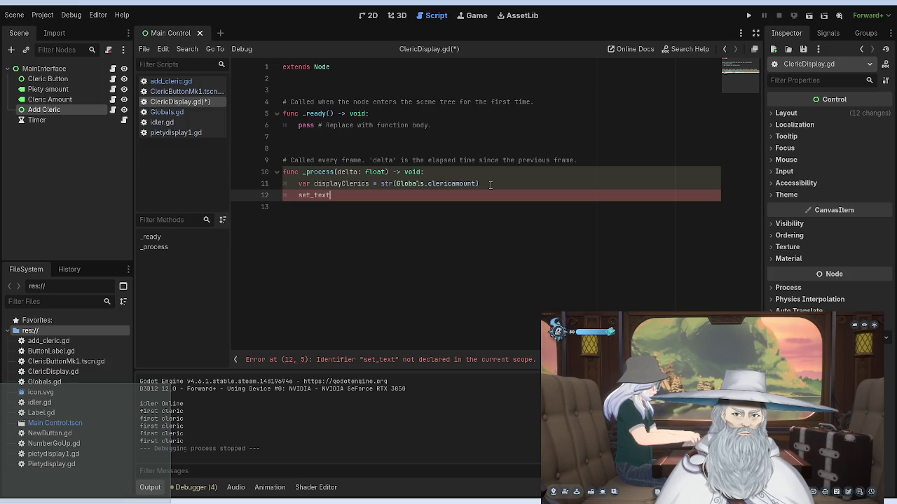
{"action": "type", "text": "("}
{"action": "type", "text": "'test'"}
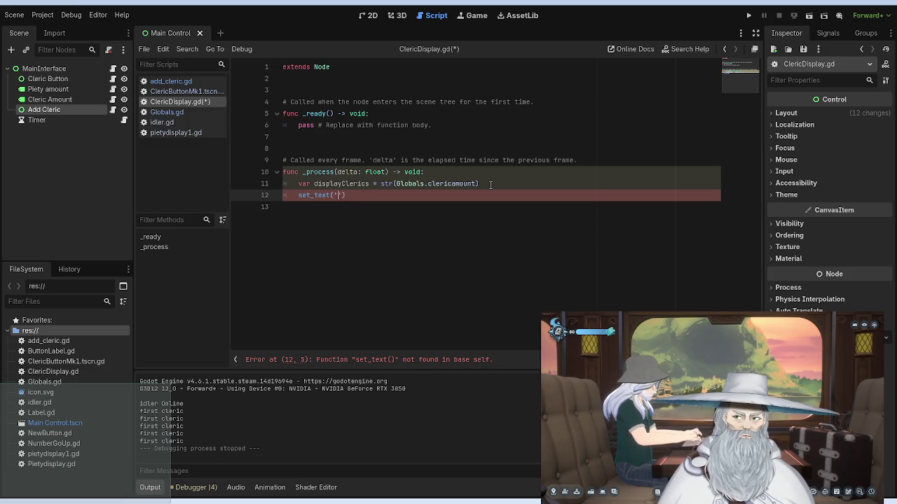
{"action": "type", "text": ")"}
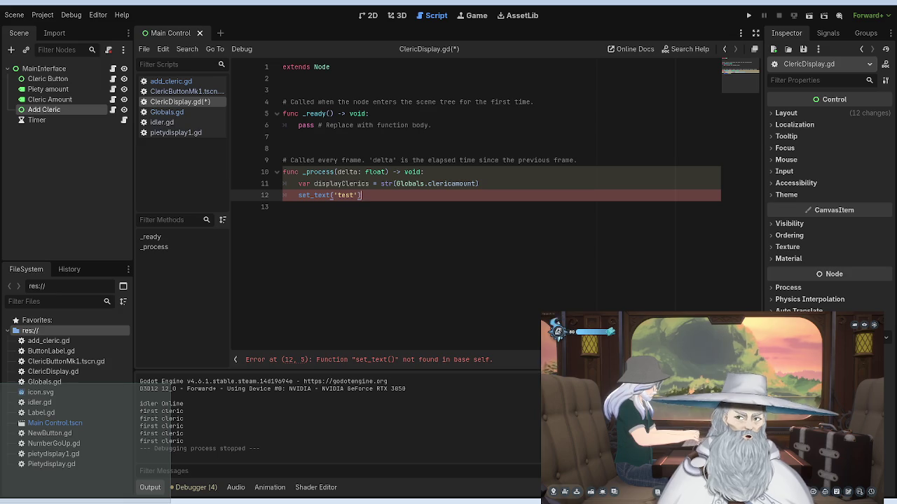
{"action": "left_click", "coordinate": [606, 359]}
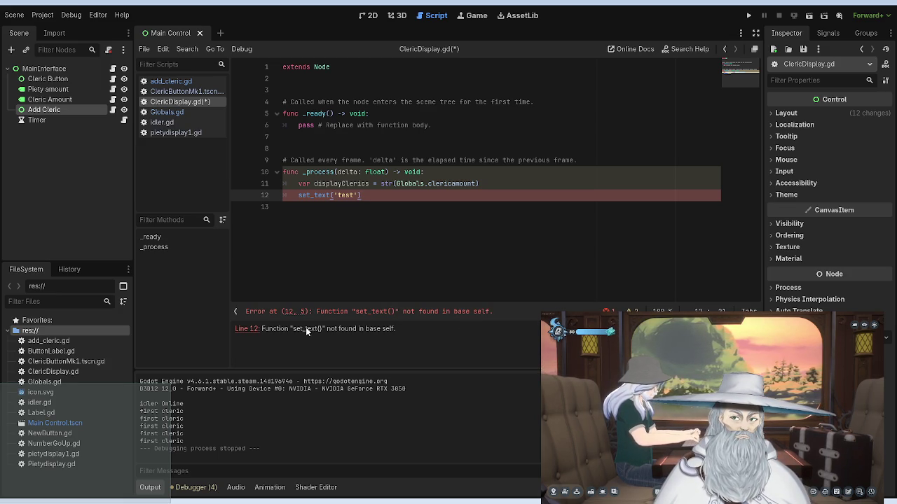
Step: Trim line 11, detach the script from Cleric Amount, and run the project
{"action": "left_click", "coordinate": [475, 183]}
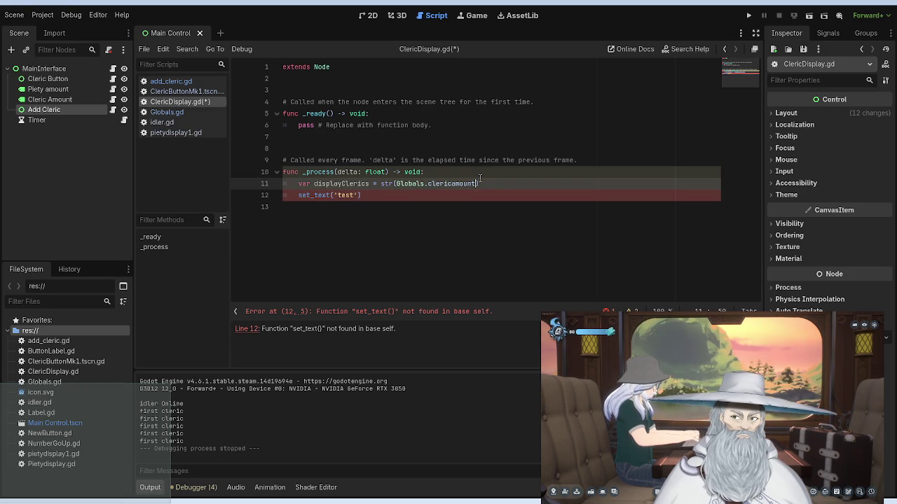
{"action": "key", "text": "BackSpace"}
{"action": "key", "text": "BackSpace"}
{"action": "key", "text": "BackSpace"}
{"action": "key", "text": "BackSpace"}
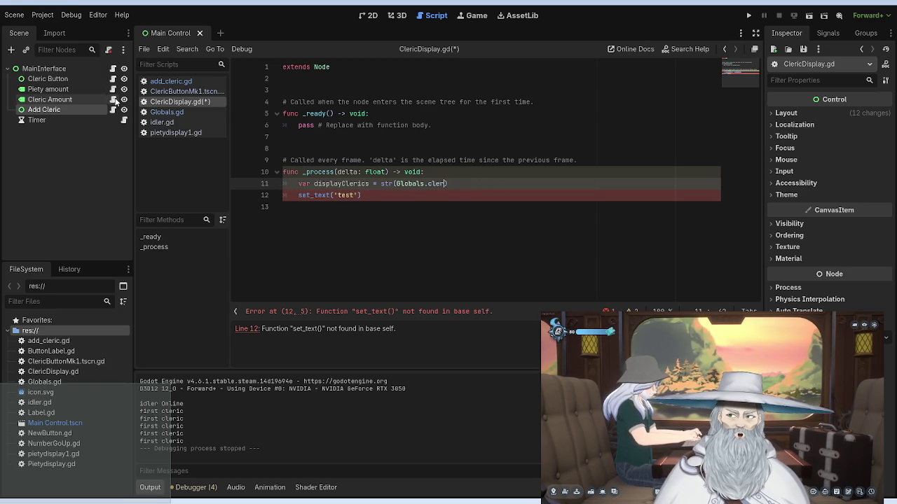
{"action": "left_click", "coordinate": [81, 99]}
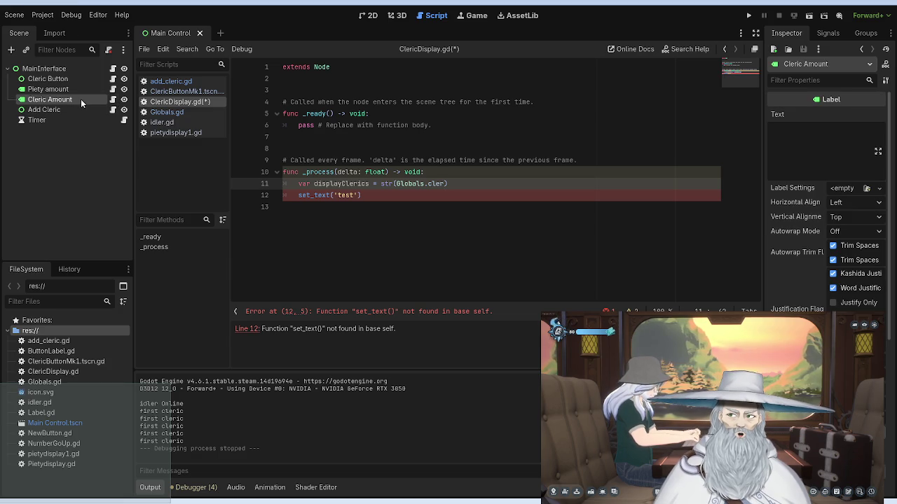
{"action": "left_click", "coordinate": [109, 50]}
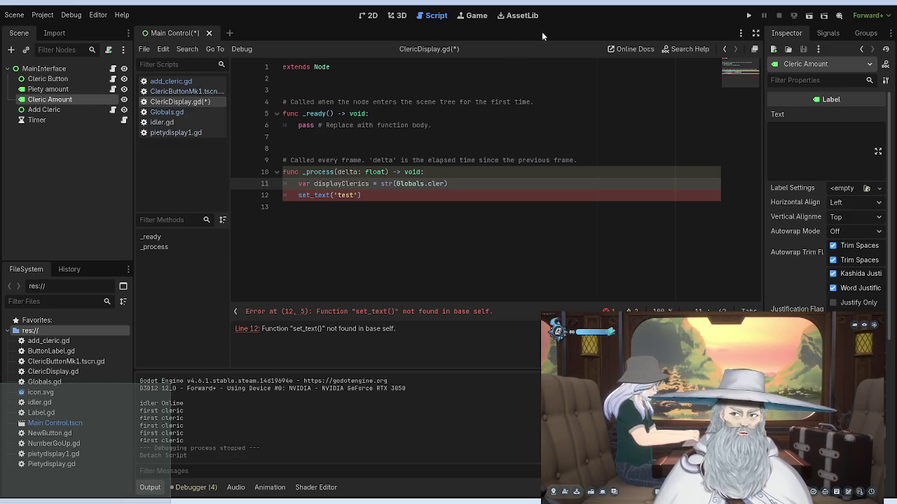
{"action": "left_click", "coordinate": [749, 15]}
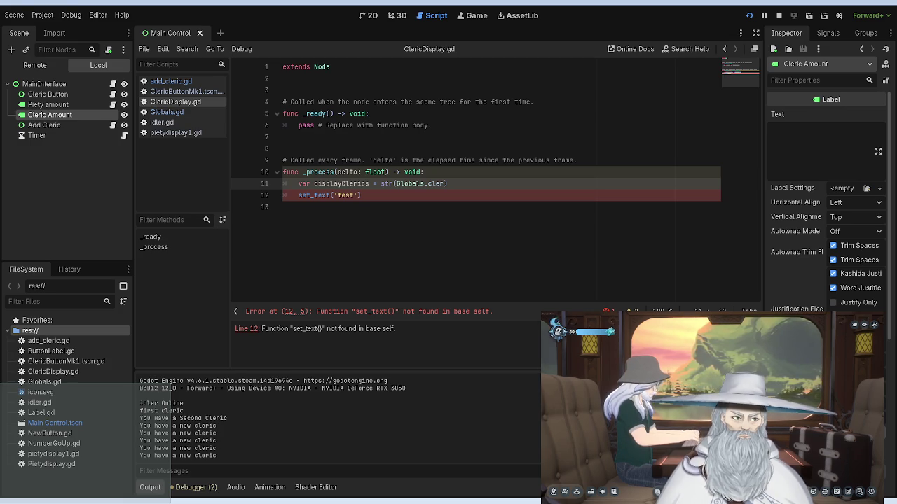
Step: Stop the running game with F8 and select the Add Cleric node
{"action": "key", "text": "F8"}
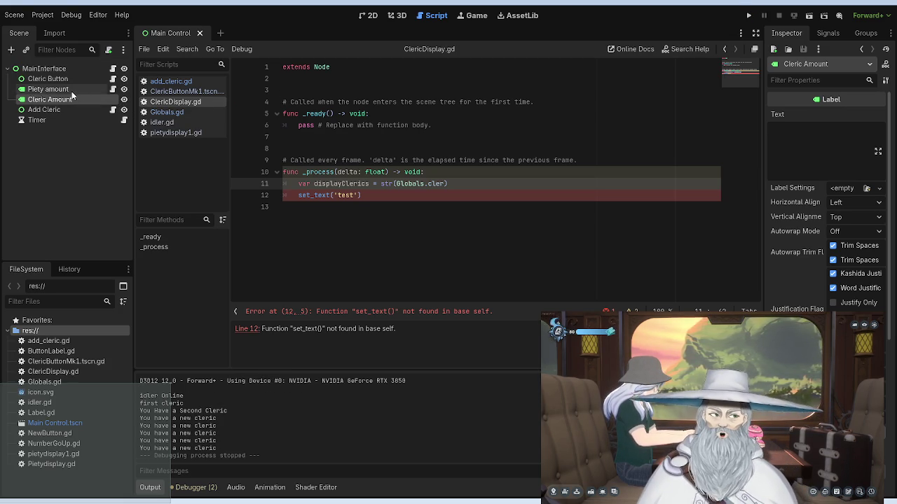
{"action": "left_click", "coordinate": [59, 109]}
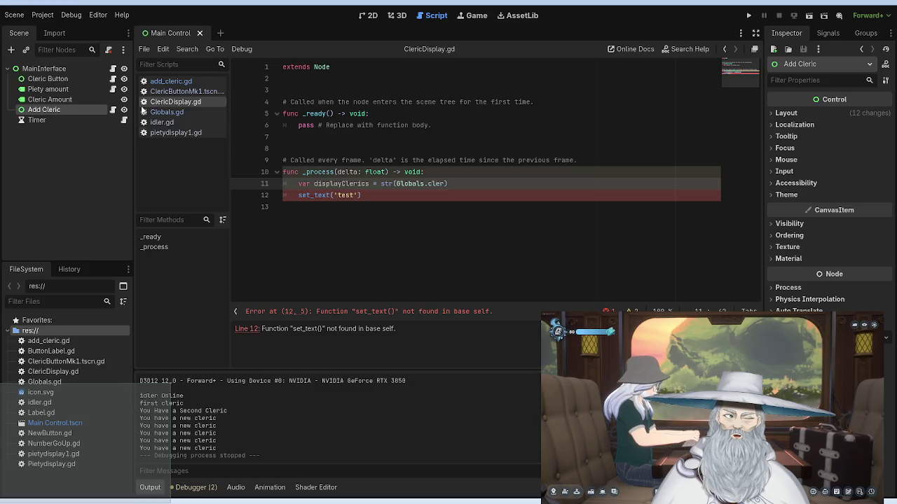
Step: Open add_cleric.gd and add a print(newclericcost line under the cost calculation
{"action": "left_click", "coordinate": [56, 99]}
{"action": "left_click", "coordinate": [60, 109]}
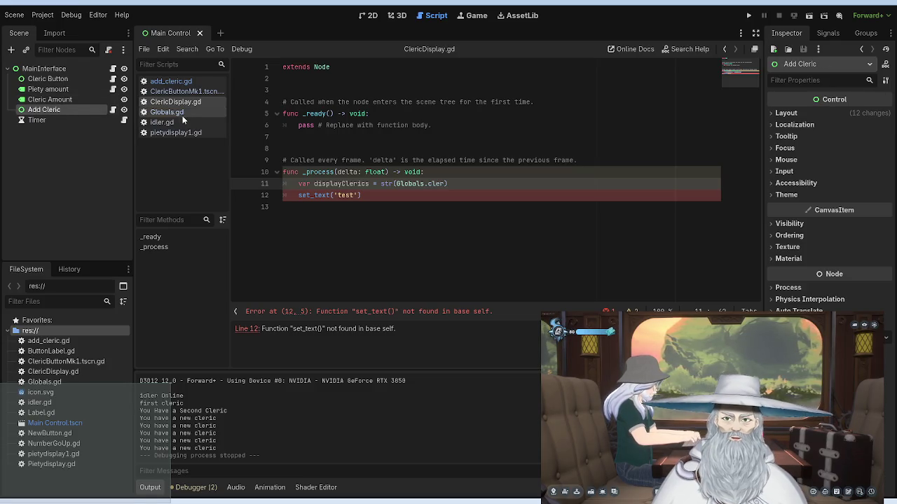
{"action": "left_click", "coordinate": [113, 110]}
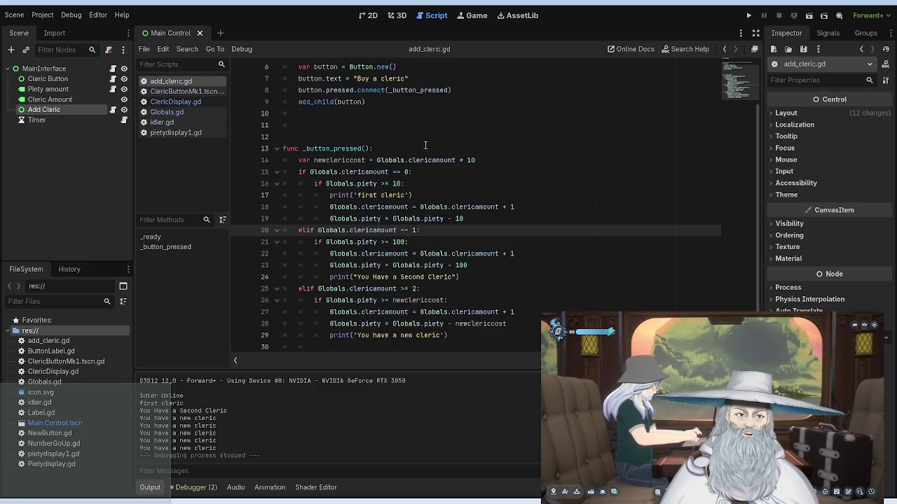
{"action": "left_click", "coordinate": [315, 160]}
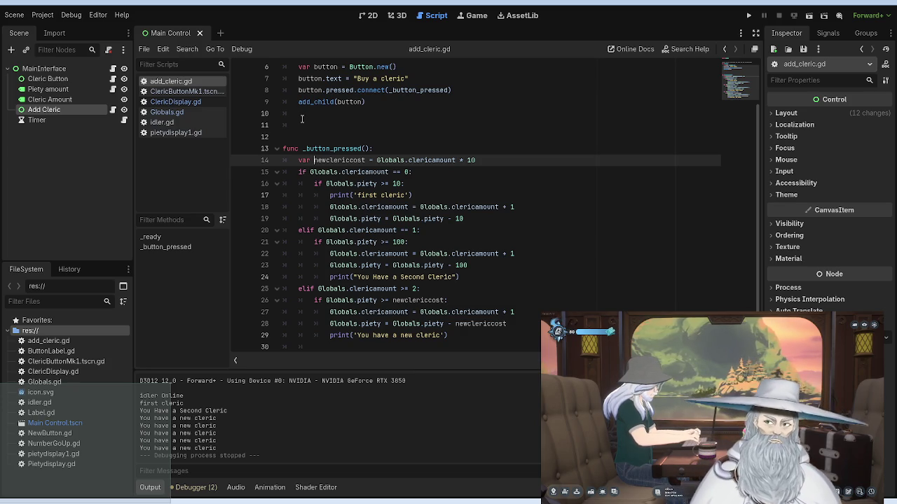
{"action": "scroll", "coordinate": [310, 130], "scroll_direction": "down", "scroll_amount": 1}
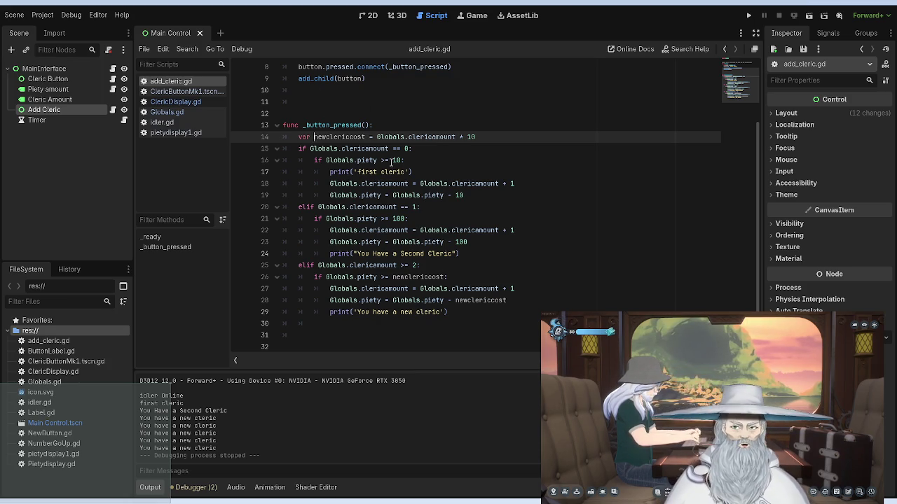
{"action": "left_click", "coordinate": [493, 137]}
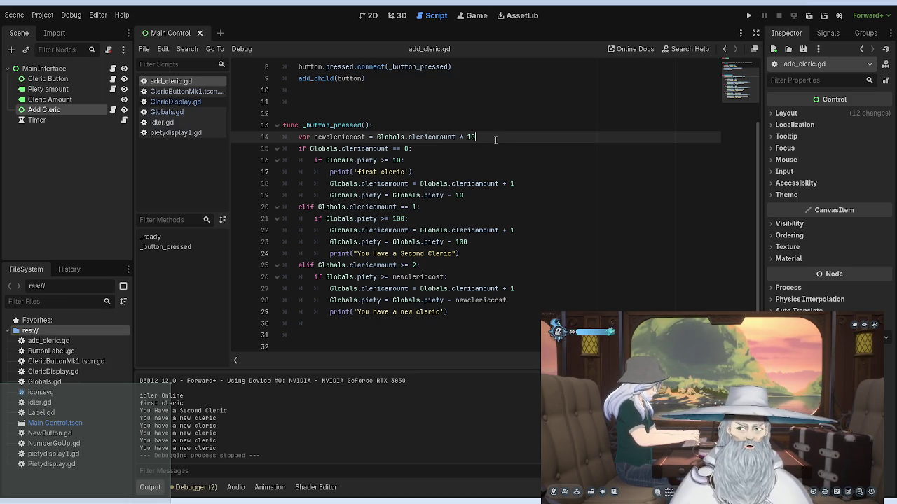
{"action": "key", "text": "Return"}
{"action": "type", "text": "print"}
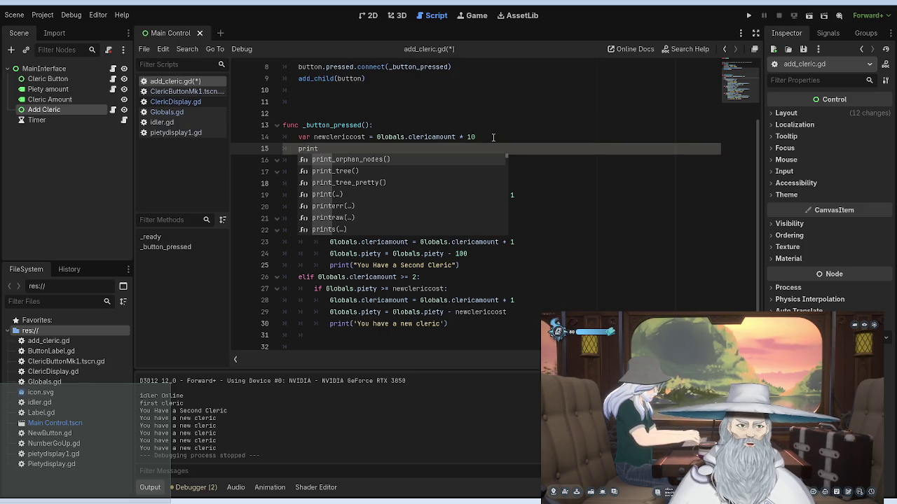
{"action": "type", "text": "."}
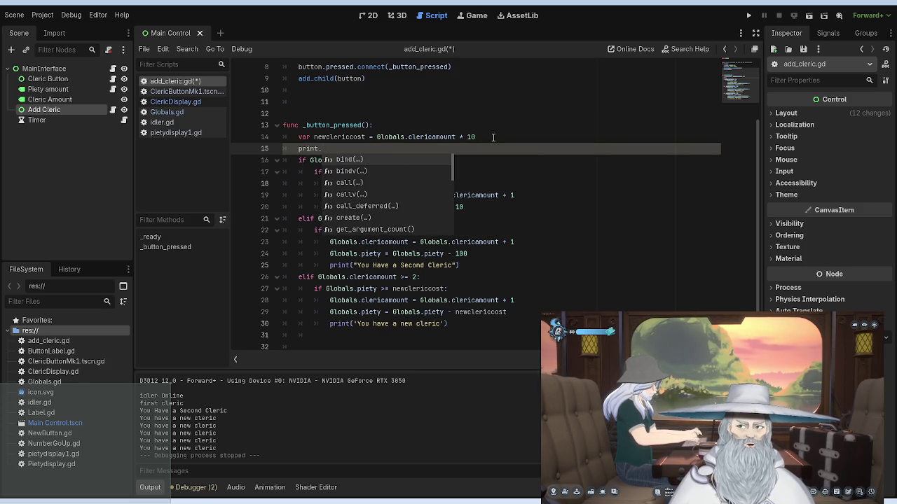
{"action": "key", "text": "Escape"}
{"action": "key", "text": "BackSpace"}
{"action": "type", "text": "(new"}
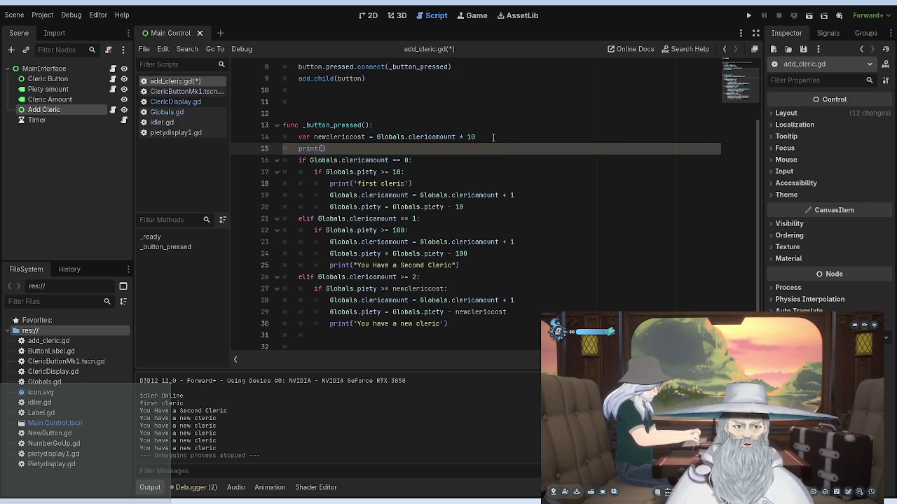
{"action": "type", "text": "clericcost"}
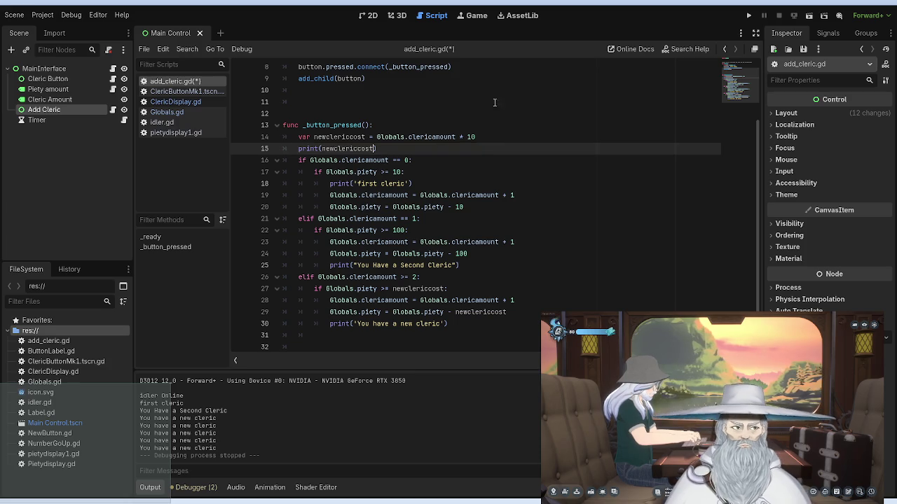
Step: Add a 'cost:' label inside the line 15 print, then return to the 2D view
{"action": "left_click", "coordinate": [386, 80]}
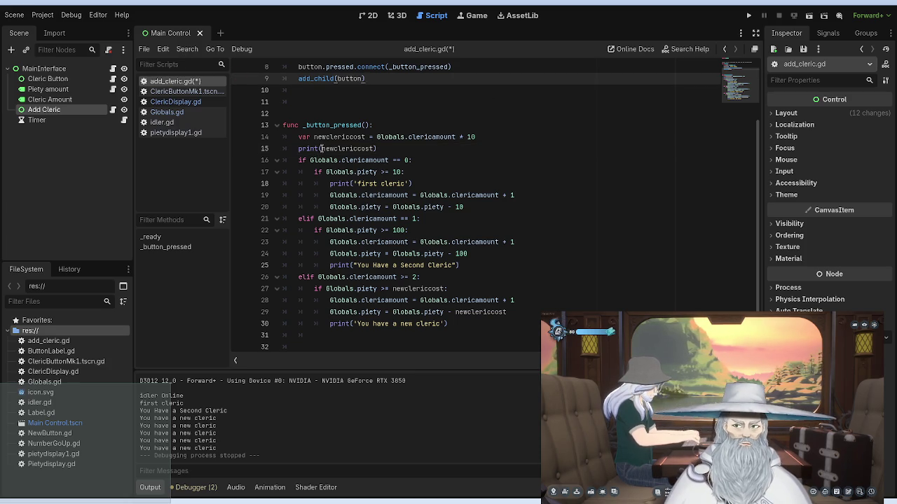
{"action": "left_click", "coordinate": [321, 148]}
{"action": "type", "text": "''"}
{"action": "type", "text": "cost:"}
{"action": "type", "text": "'"}
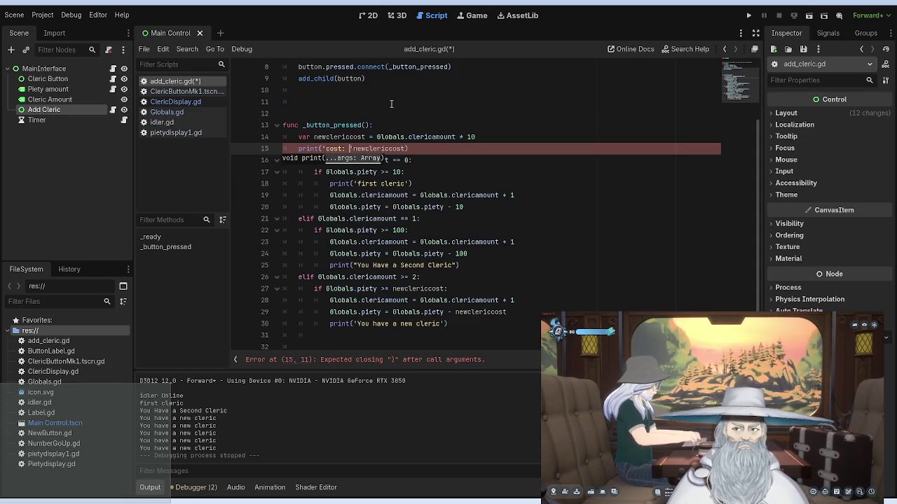
{"action": "left_click", "coordinate": [369, 16]}
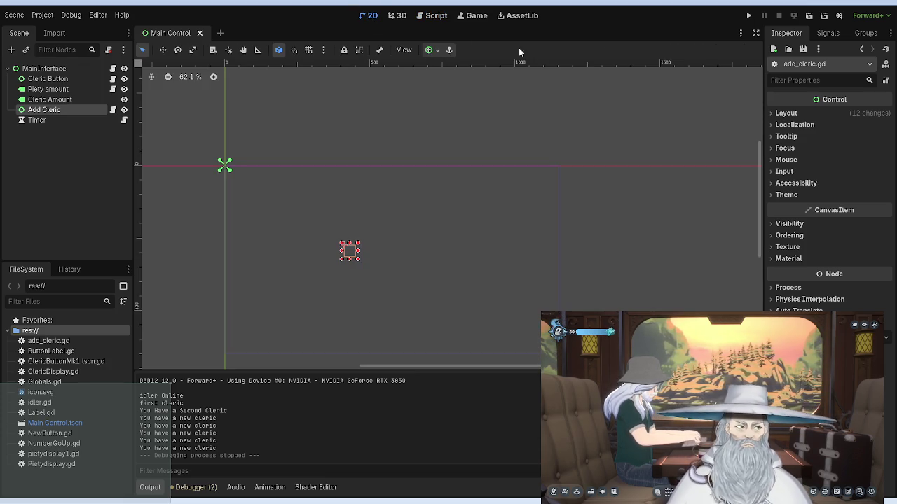
Step: Run the game, then insert + between the 'cost: ' label and newclericcost and rerun
{"action": "left_click", "coordinate": [748, 16]}
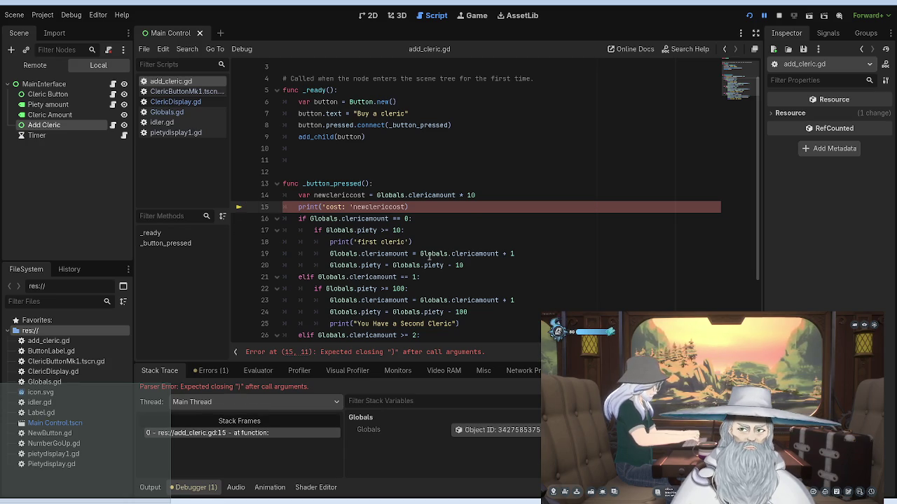
{"action": "left_click", "coordinate": [453, 205]}
{"action": "left_click", "coordinate": [353, 207]}
{"action": "type", "text": "+"}
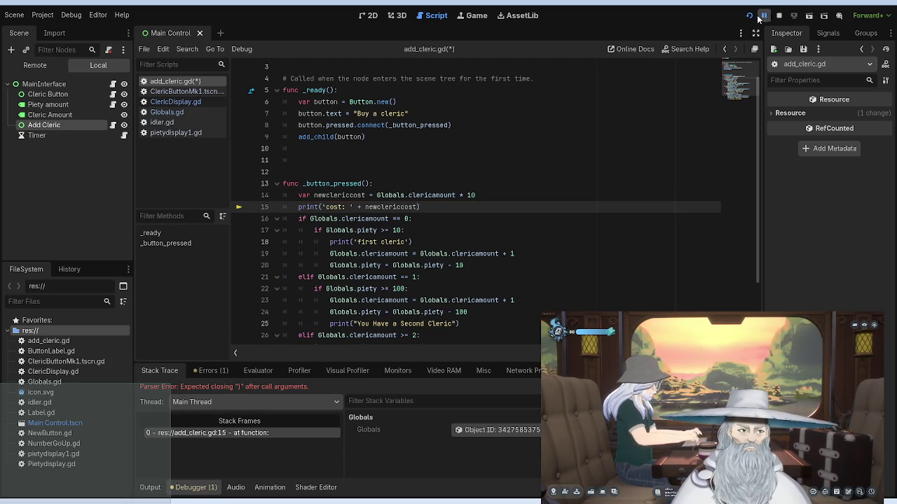
{"action": "left_click", "coordinate": [748, 14]}
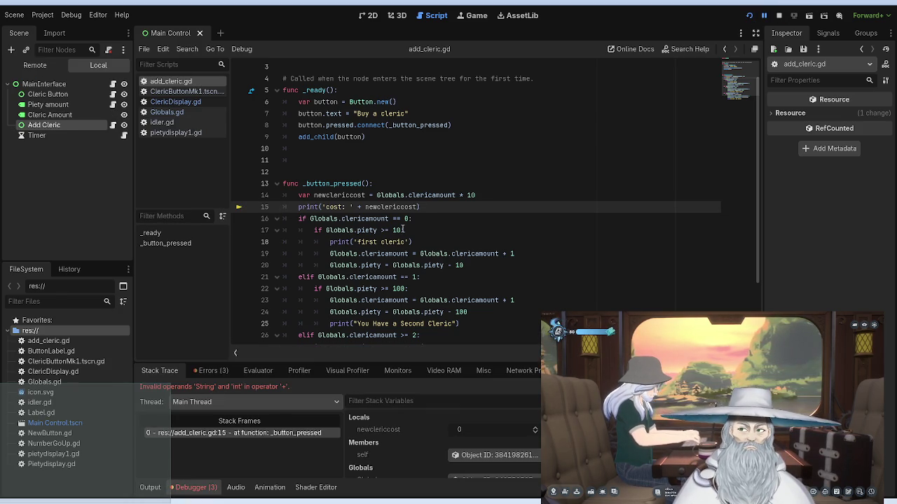
Step: Wrap newclericcost in str() on line 15 and restart the game
{"action": "left_click", "coordinate": [364, 206]}
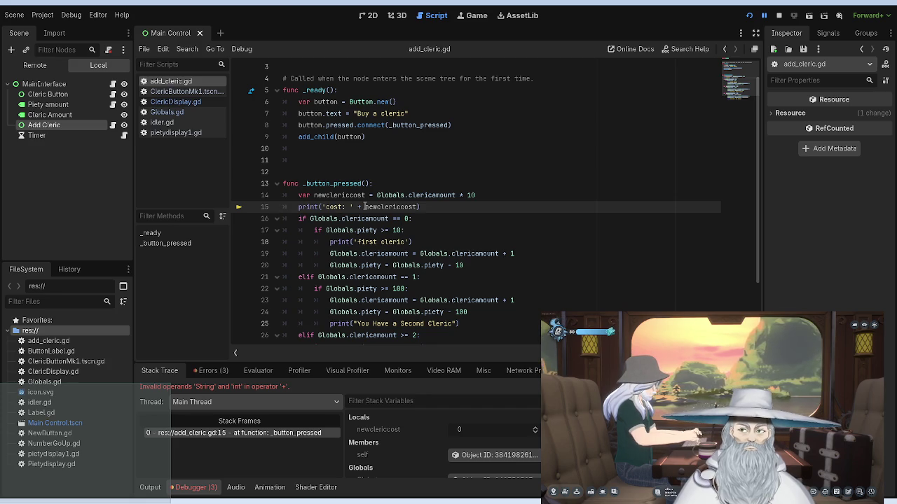
{"action": "type", "text": "str"}
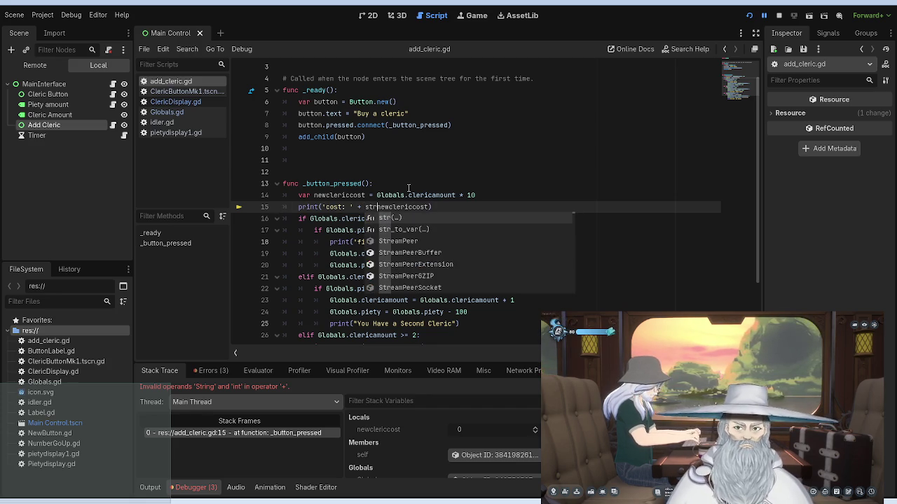
{"action": "type", "text": "("}
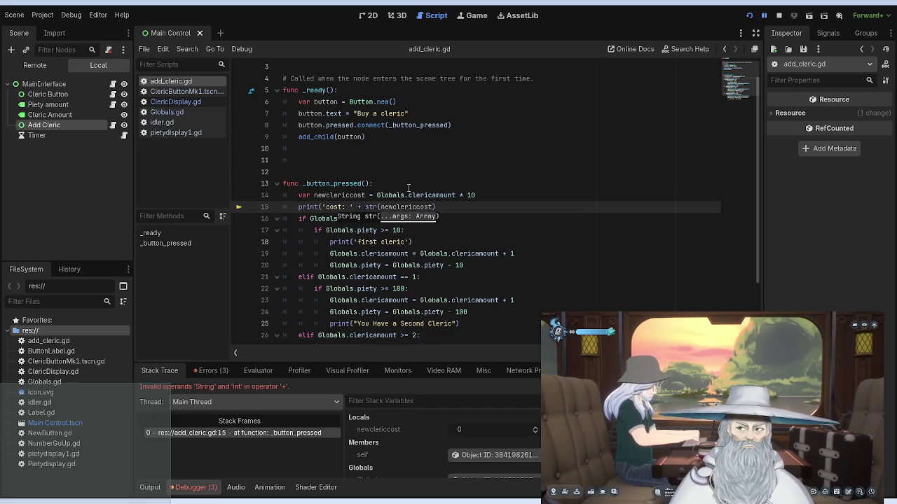
{"action": "key", "text": "End"}
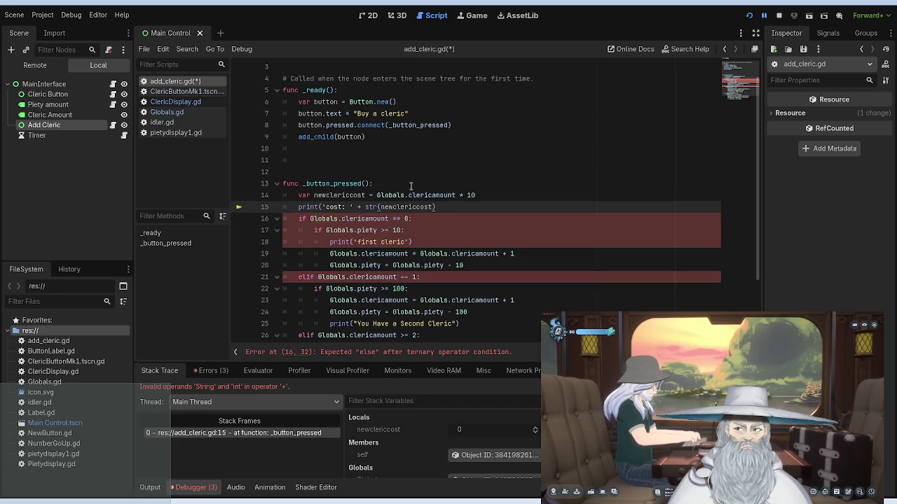
{"action": "key", "text": "Up"}
{"action": "key", "text": "Up"}
{"action": "key", "text": "Up"}
{"action": "key", "text": "Down"}
{"action": "key", "text": "Down"}
{"action": "key", "text": "Down"}
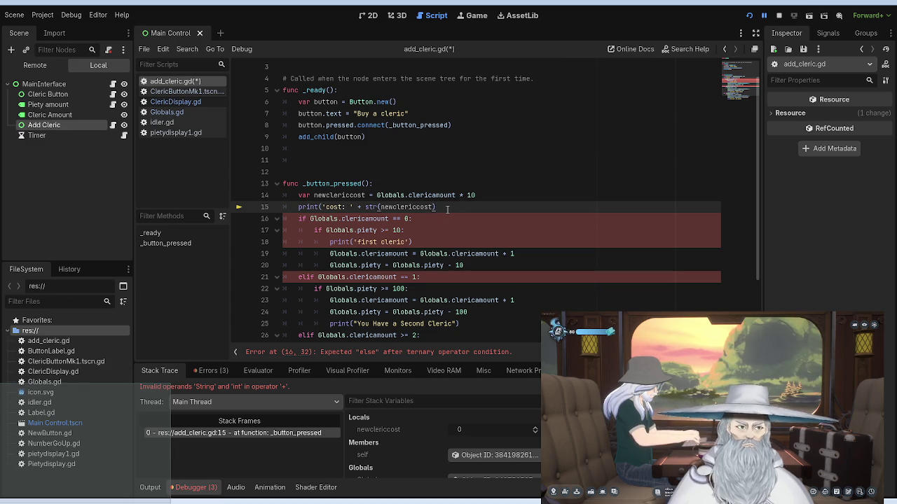
{"action": "type", "text": ")"}
{"action": "left_click", "coordinate": [460, 174]}
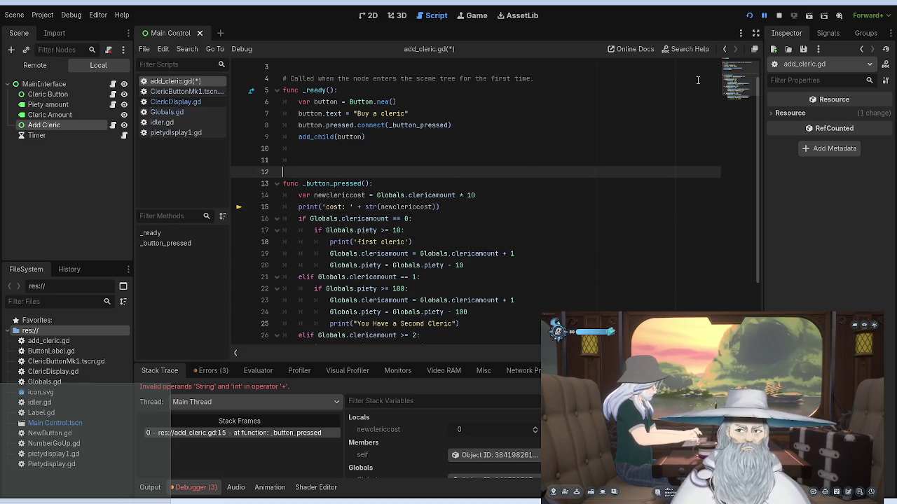
{"action": "left_click", "coordinate": [749, 15]}
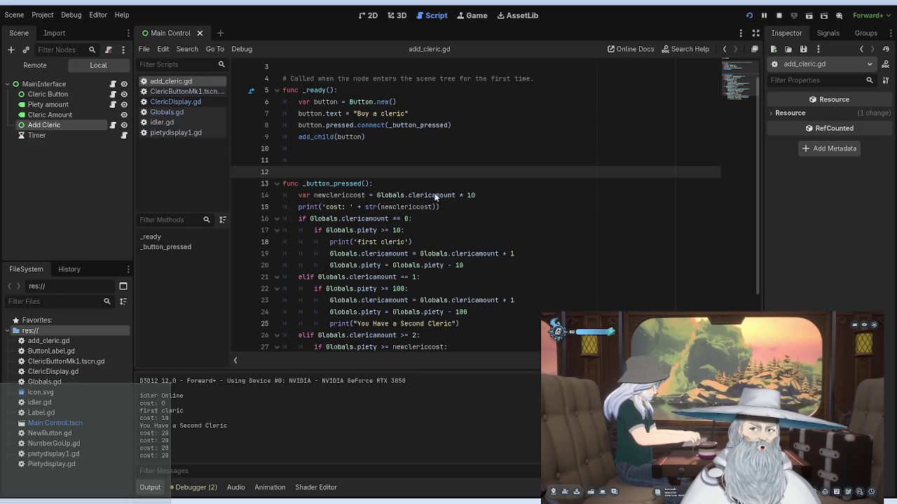
Step: Change the cost multiplier on line 14 from 10 to 100 and restart the game
{"action": "left_click", "coordinate": [484, 195]}
{"action": "type", "text": "0"}
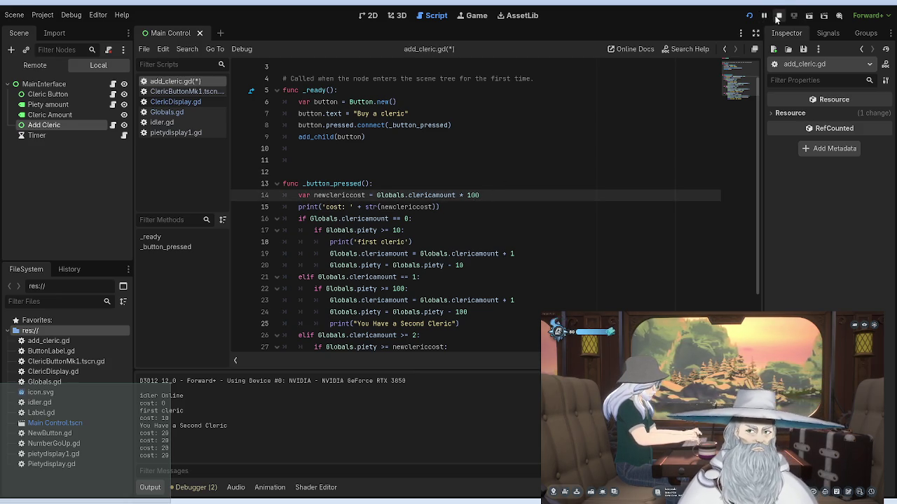
{"action": "left_click", "coordinate": [778, 15]}
{"action": "left_click", "coordinate": [749, 15]}
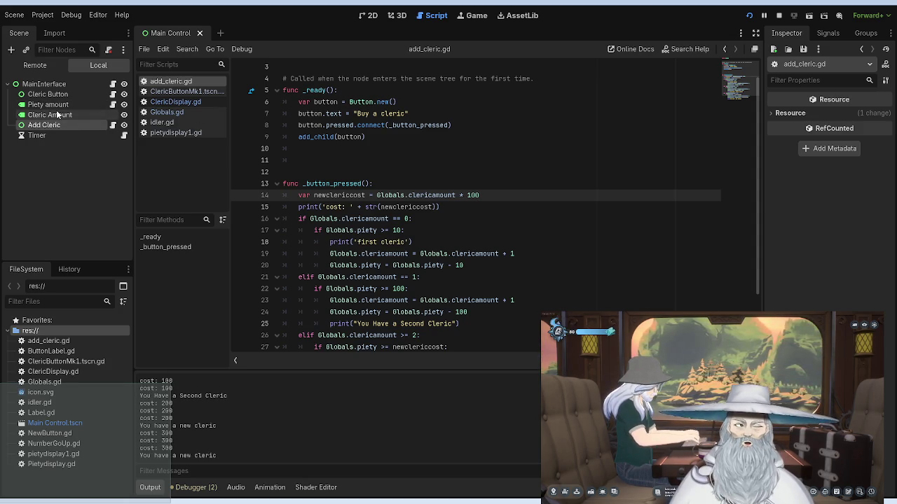
{"action": "left_click", "coordinate": [46, 84]}
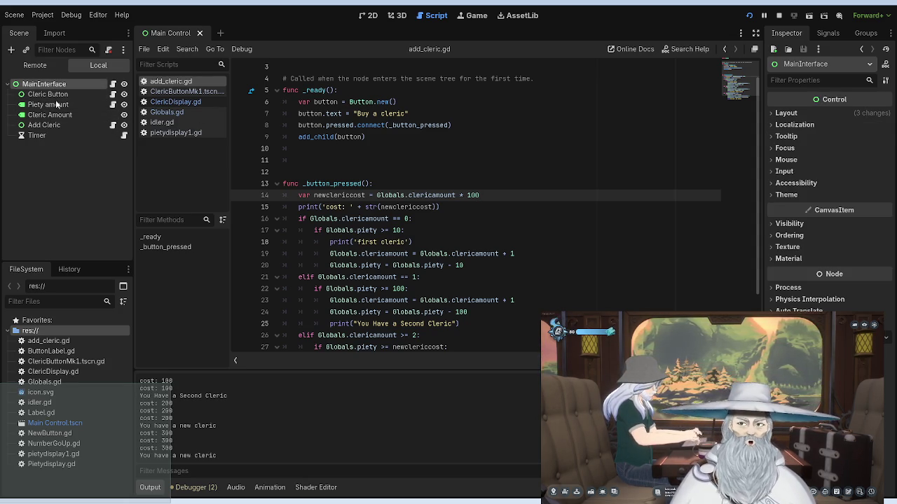
Step: Rename the Timer node in the Scene dock to Idlers
{"action": "left_click", "coordinate": [61, 137]}
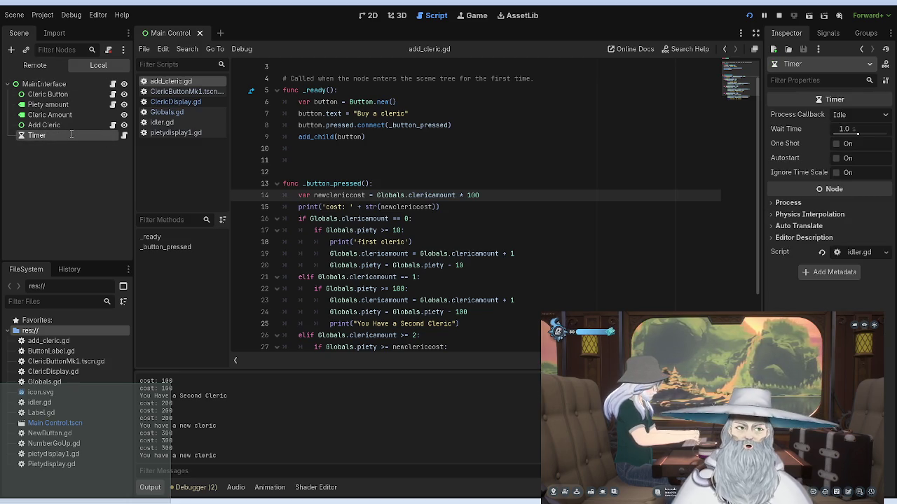
{"action": "double_click", "coordinate": [70, 133]}
{"action": "type", "text": "Idlers"}
{"action": "key", "text": "Return"}
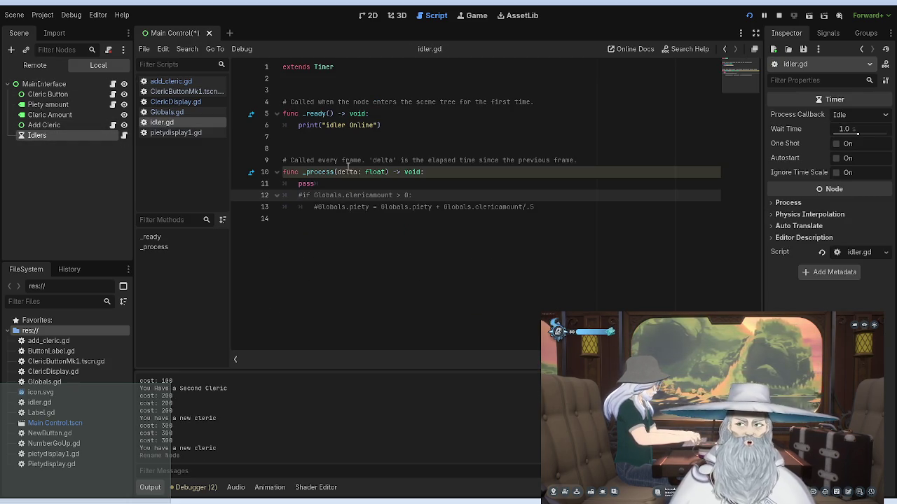
Step: In idler.gd, uncomment the clericamount check on line 12 and replace the piety line with randomize
{"action": "left_click", "coordinate": [443, 185]}
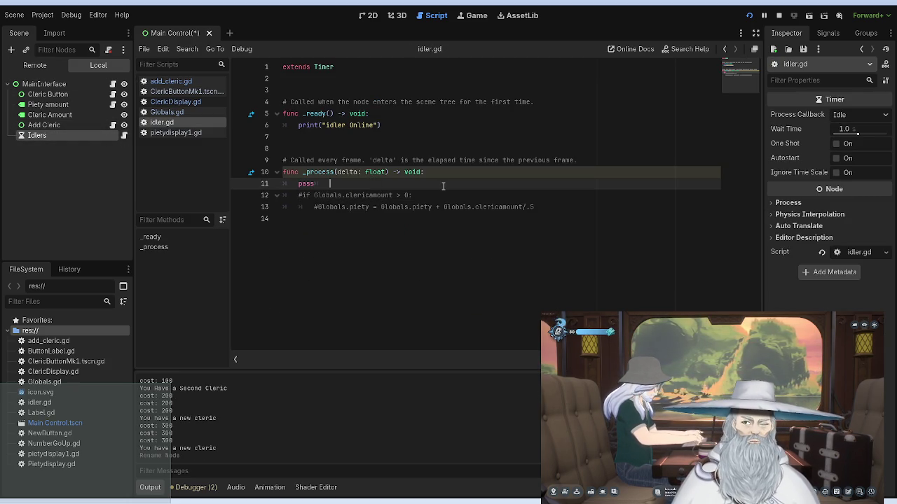
{"action": "left_click", "coordinate": [303, 195]}
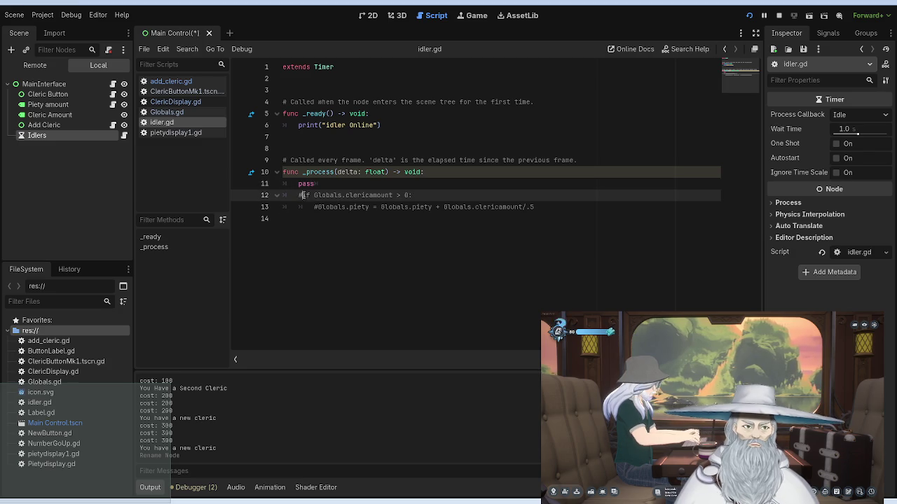
{"action": "key", "text": "BackSpace"}
{"action": "left_click", "coordinate": [422, 195]}
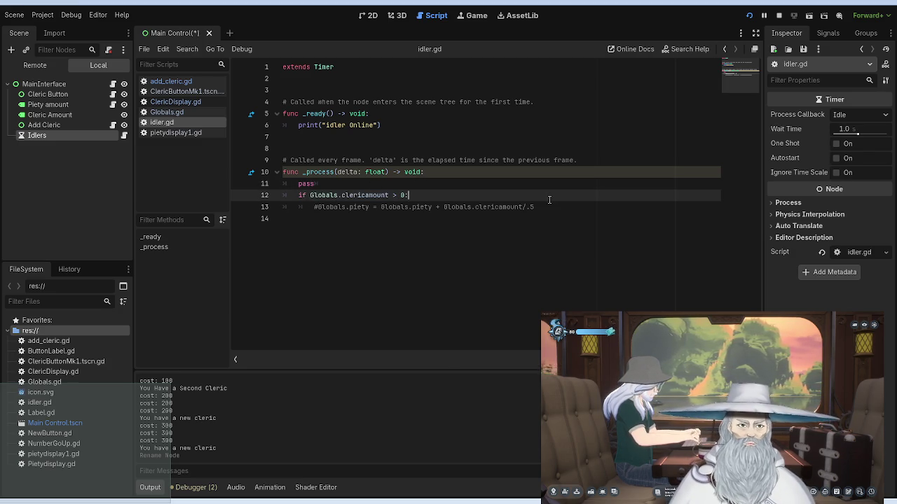
{"action": "left_click_drag", "start_coordinate": [534, 206], "coordinate": [314, 207]}
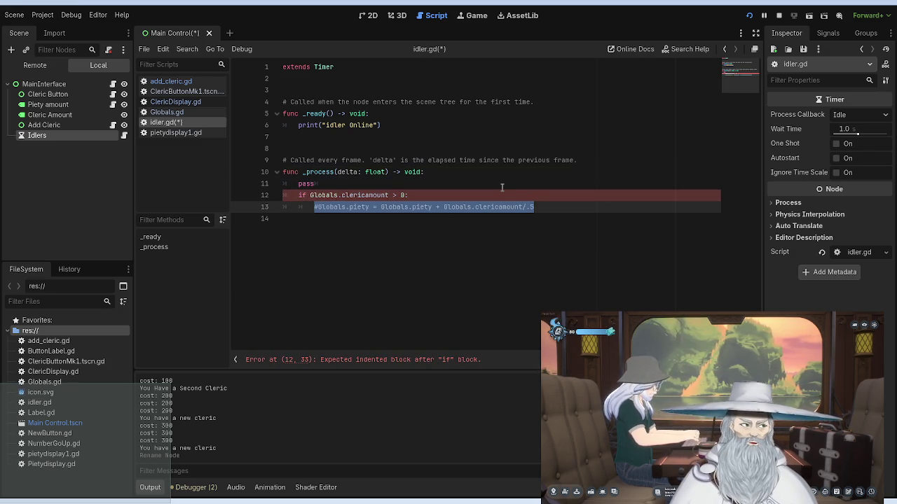
{"action": "key", "text": "BackSpace"}
{"action": "type", "text": "rando"}
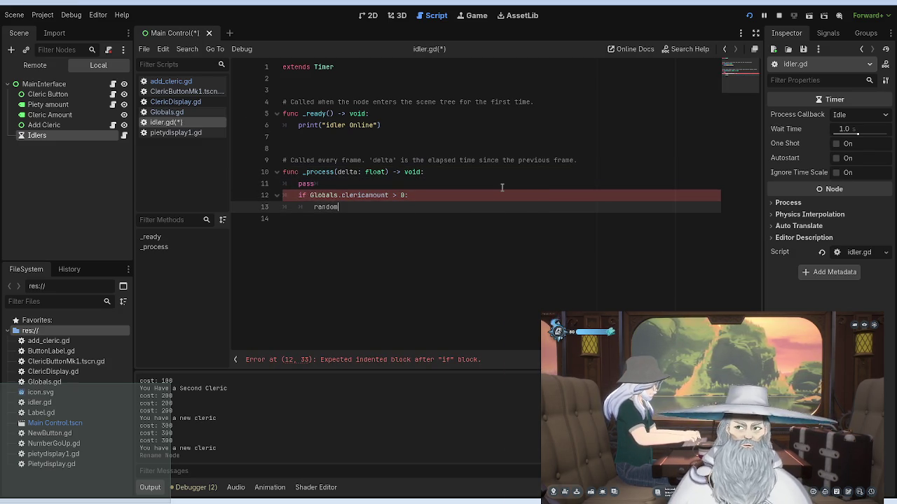
{"action": "type", "text": "m"}
{"action": "key", "text": "Return"}
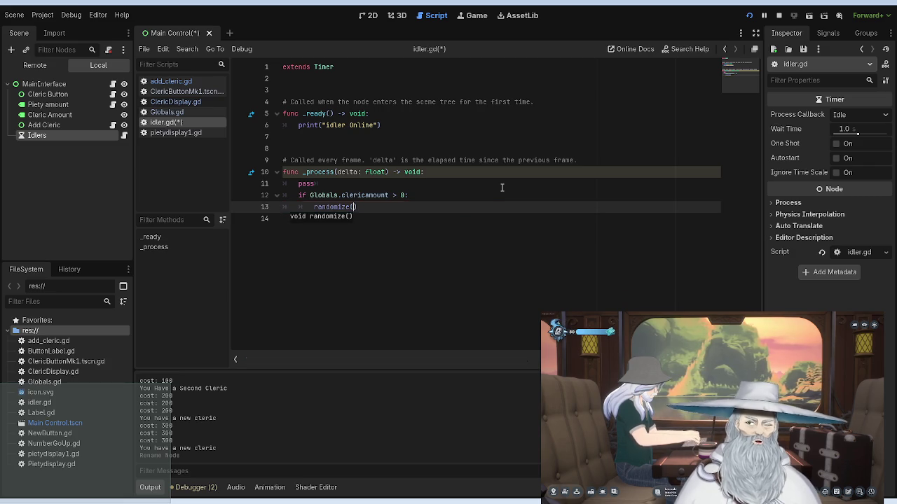
{"action": "type", "text": "1"}
{"action": "key", "text": "BackSpace"}
{"action": "key", "text": "BackSpace"}
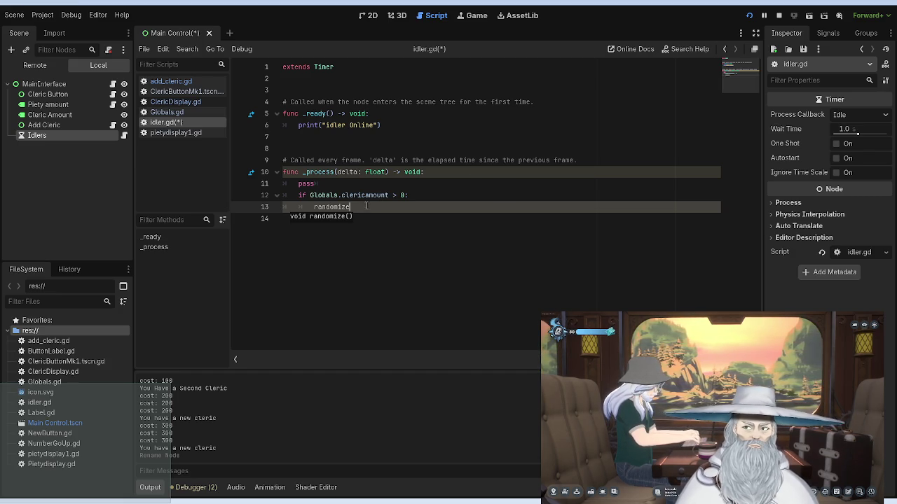
Step: Replace randomize on line 13 with a declaration of var clericpushbutton, fixing typos
{"action": "double_click", "coordinate": [332, 207]}
{"action": "type", "text": "Var"}
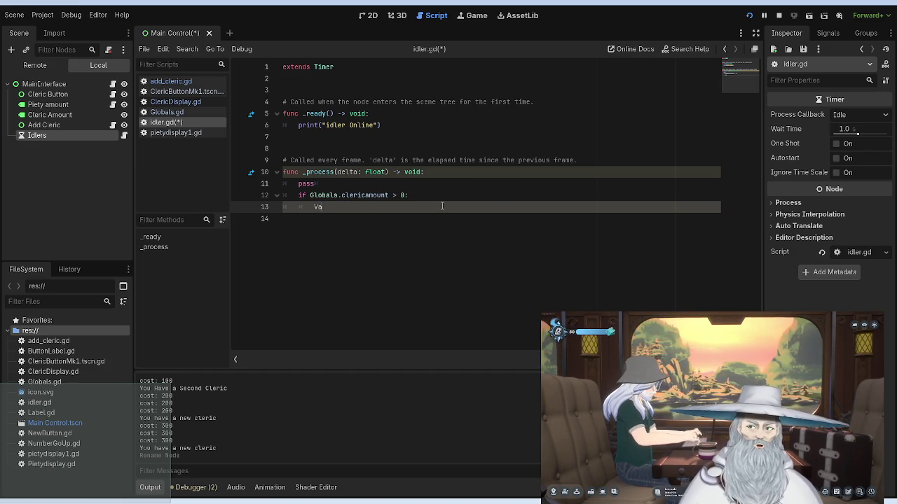
{"action": "key", "text": "BackSpace"}
{"action": "key", "text": "BackSpace"}
{"action": "key", "text": "BackSpace"}
{"action": "type", "text": "var"}
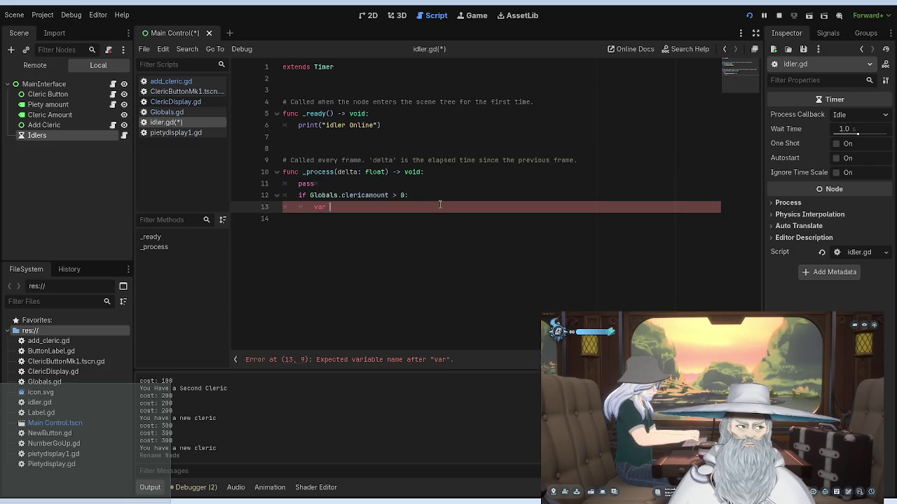
{"action": "type", "text": " ab"}
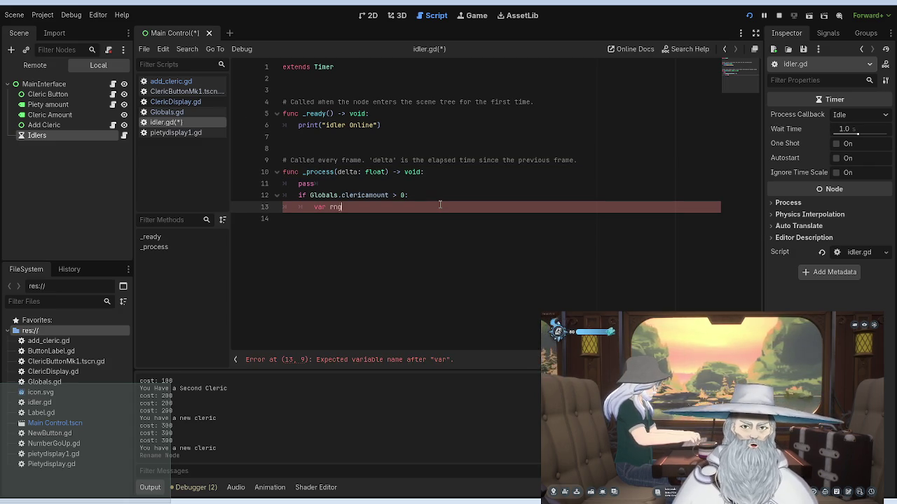
{"action": "key", "text": "BackSpace"}
{"action": "key", "text": "BackSpace"}
{"action": "key", "text": "BackSpace"}
{"action": "type", "text": "cler"}
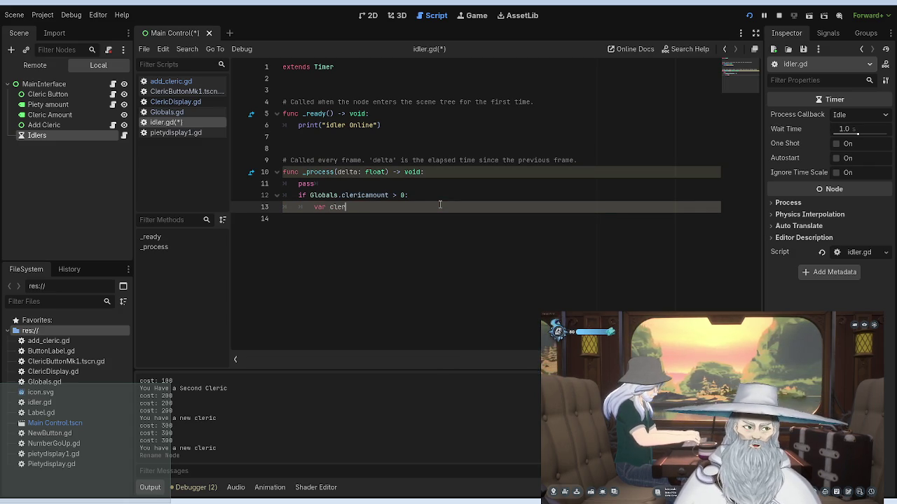
{"action": "type", "text": "icpush button"}
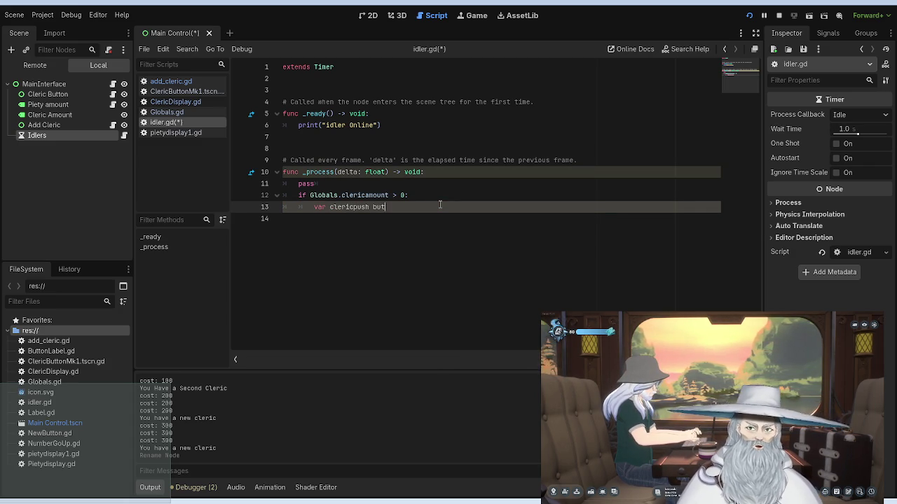
{"action": "key", "text": "BackSpace"}
{"action": "key", "text": "BackSpace"}
{"action": "key", "text": "BackSpace"}
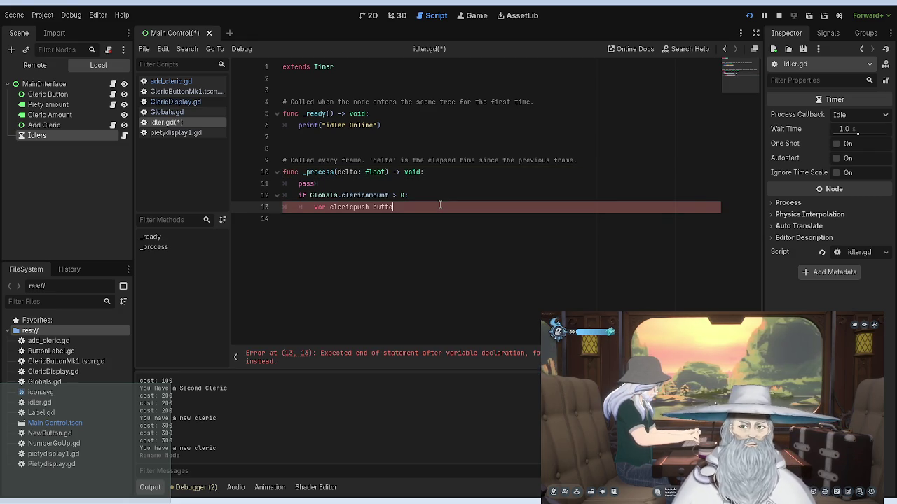
{"action": "type", "text": "button"}
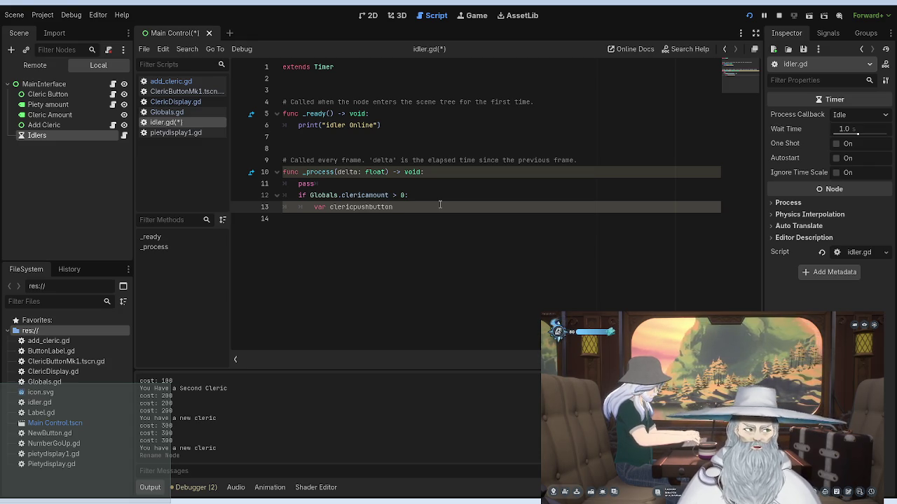
{"action": "type", "text": ":"}
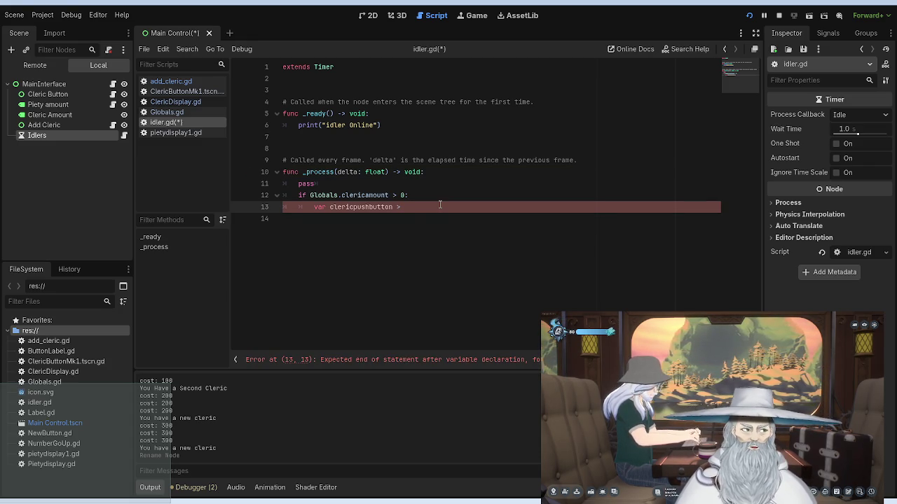
{"action": "key", "text": "BackSpace"}
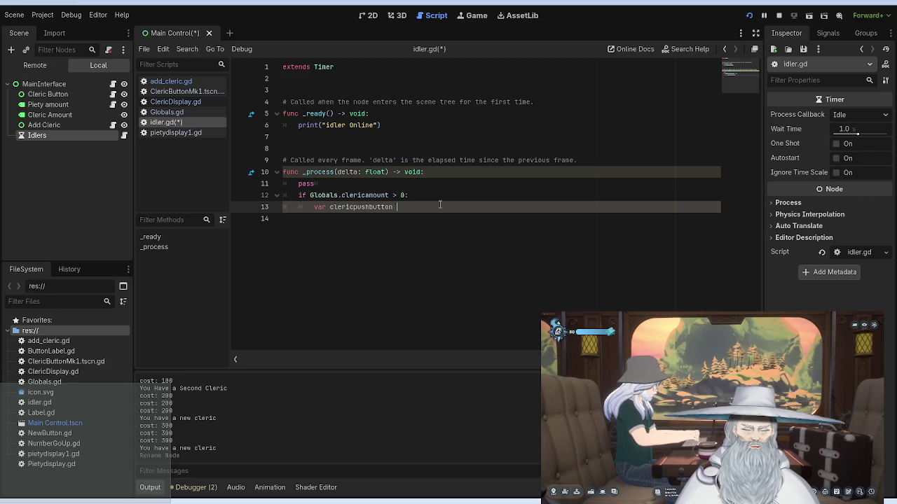
Step: Assign RandomNumberGenerator.new() to clericpushbutton and start a new indented line
{"action": "type", "text": "="}
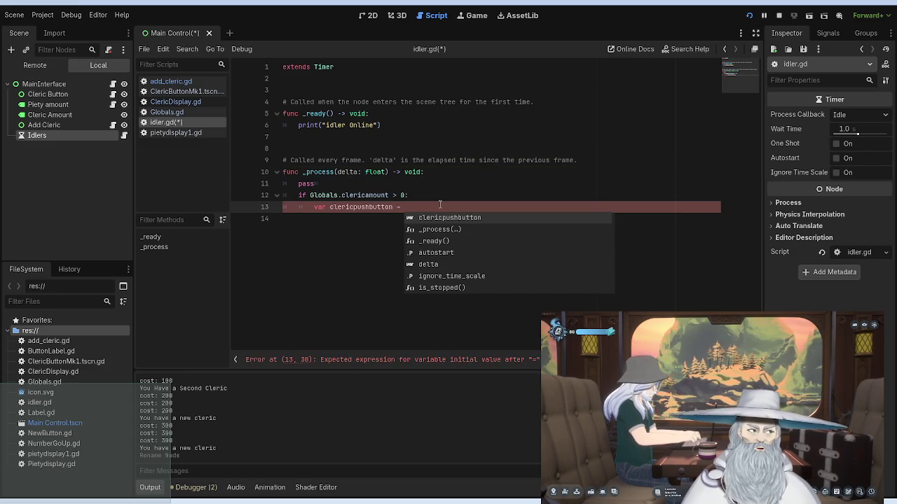
{"action": "type", "text": " random"}
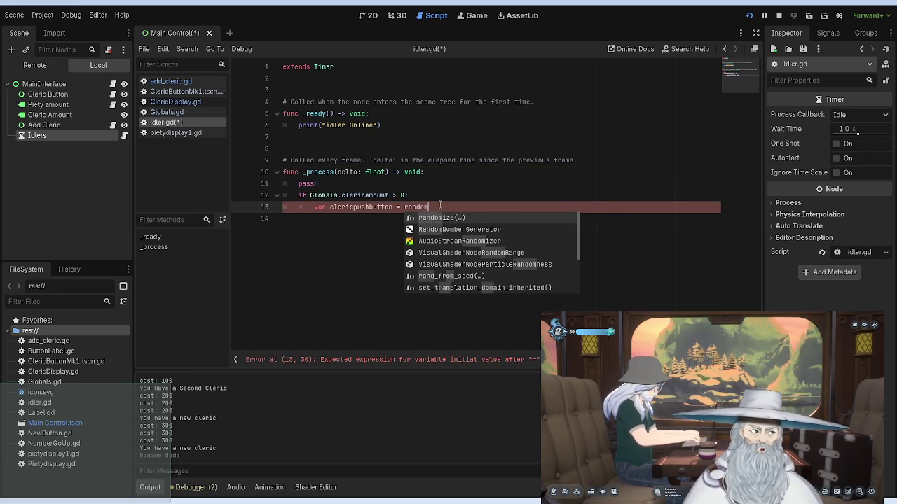
{"action": "key", "text": "Down"}
{"action": "key", "text": "Return"}
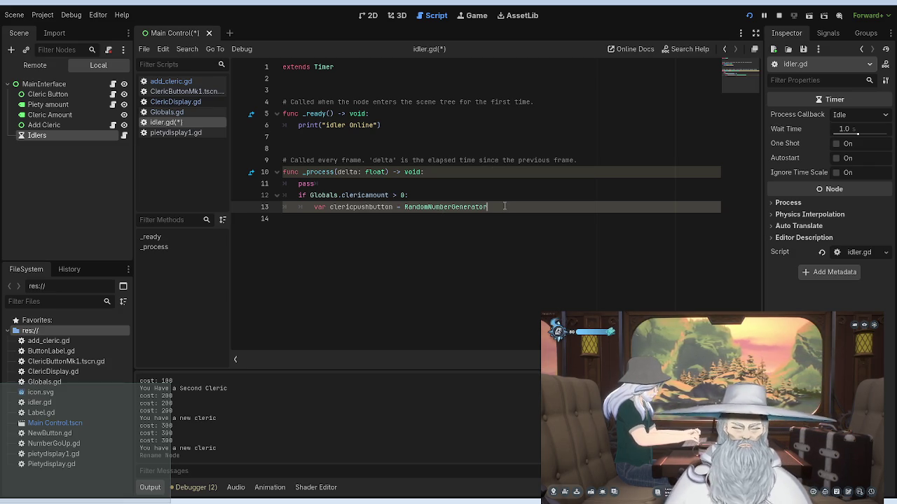
{"action": "type", "text": ".new"}
{"action": "key", "text": "Return"}
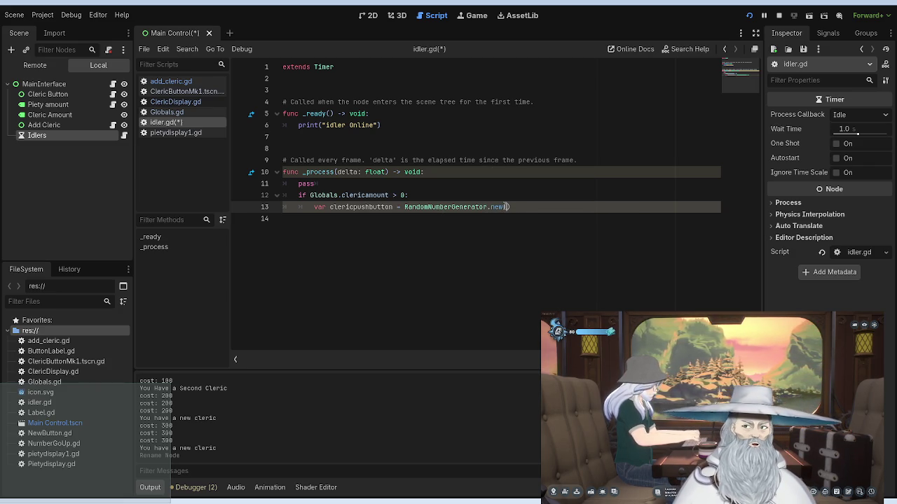
{"action": "key", "text": "Return"}
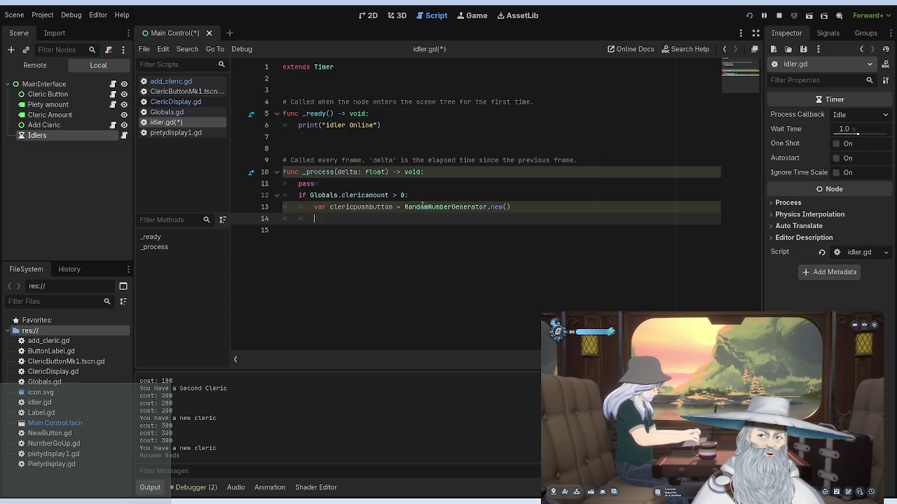
Step: Add a nested 'func didclericpushbutton():' header below the generator line
{"action": "type", "text": "func "}
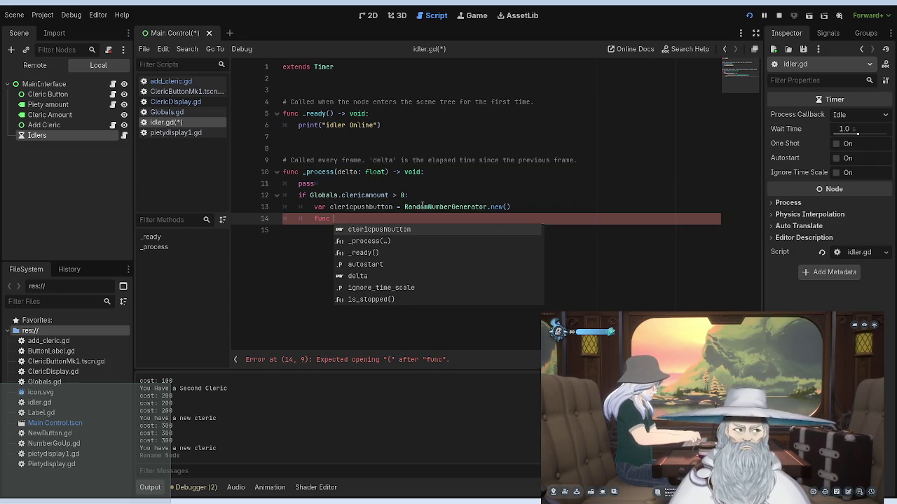
{"action": "type", "text": "did"}
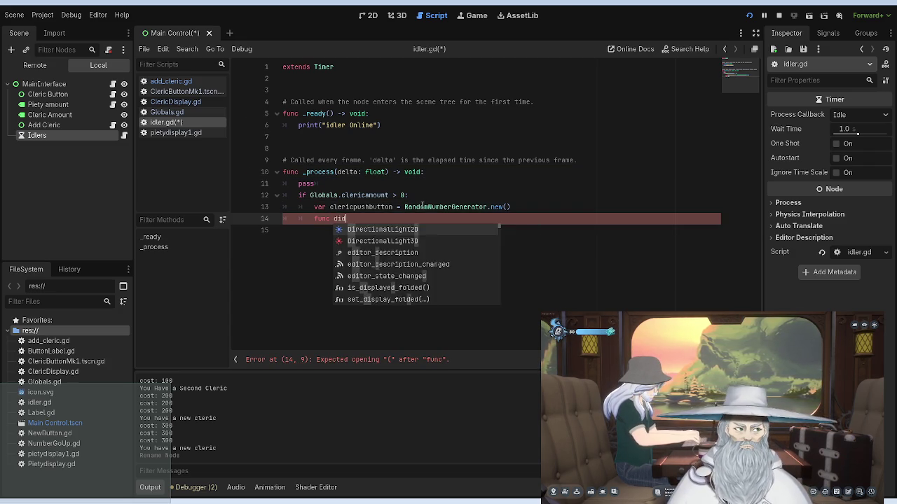
{"action": "type", "text": "clericpushbutton"}
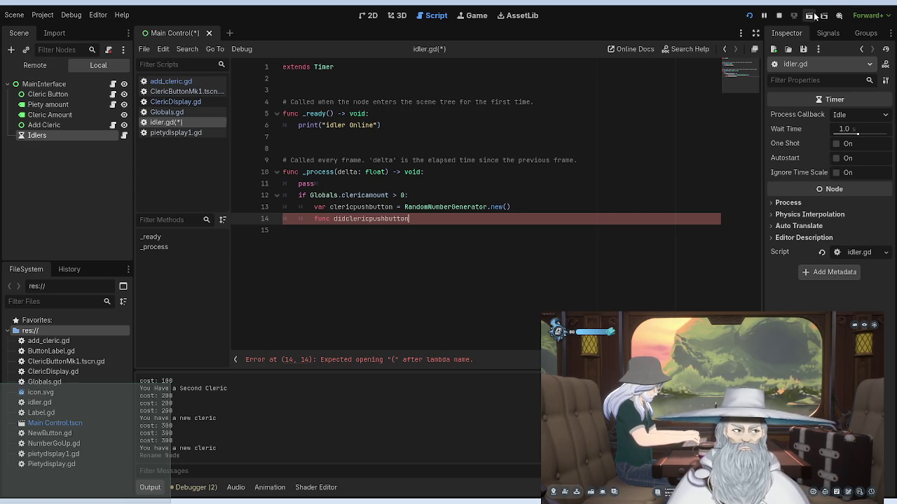
{"action": "type", "text": "()"}
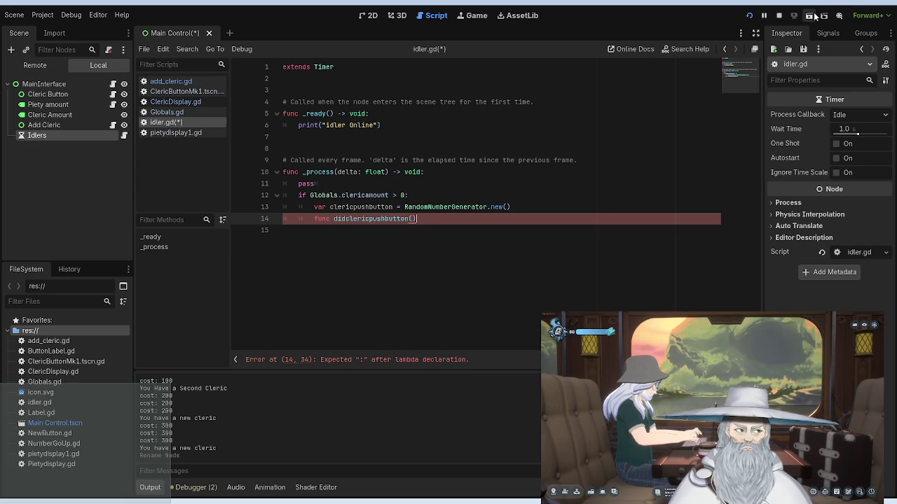
{"action": "type", "text": ":"}
{"action": "key", "text": "Return"}
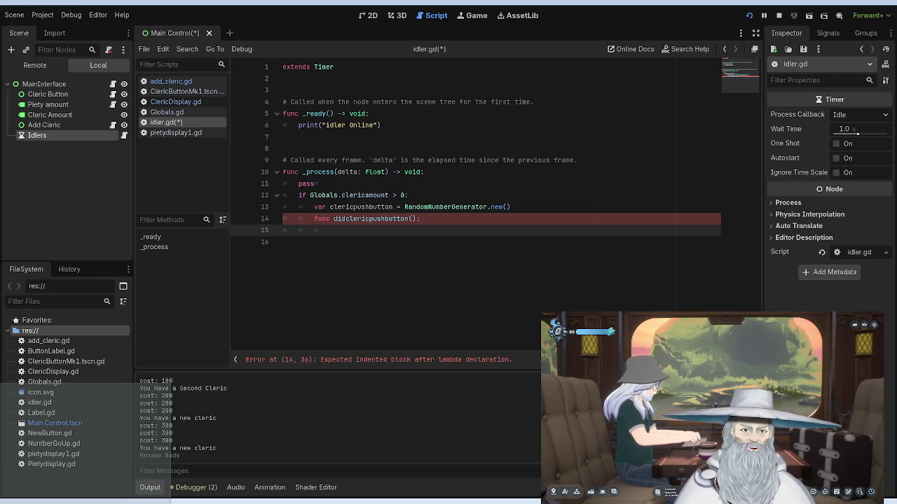
Step: Give the function body 'var yesNo = clericpushbutton', removing stray characters
{"action": "type", "text": "var"}
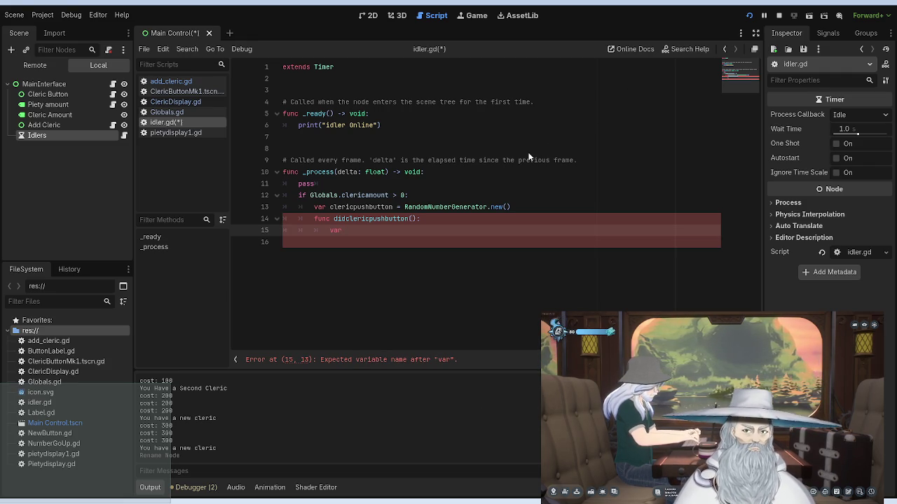
{"action": "type", "text": "yesNo "}
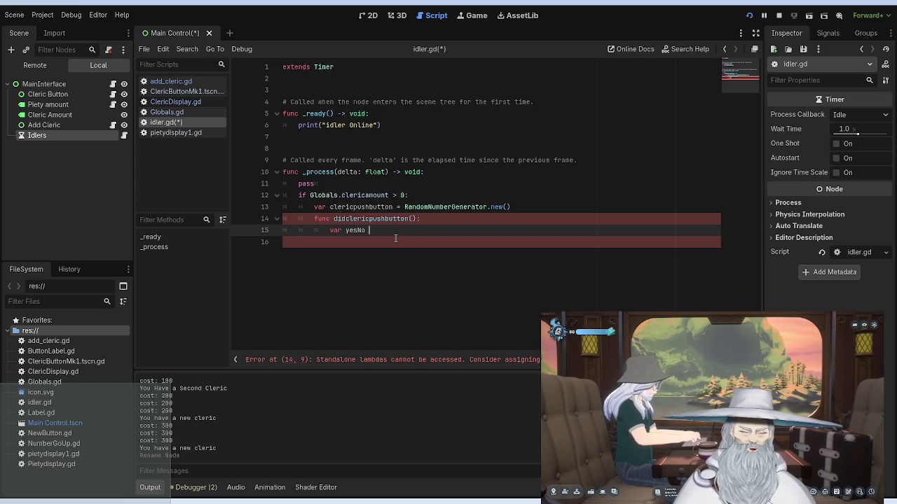
{"action": "type", "text": "= cle"}
{"action": "key", "text": "Return"}
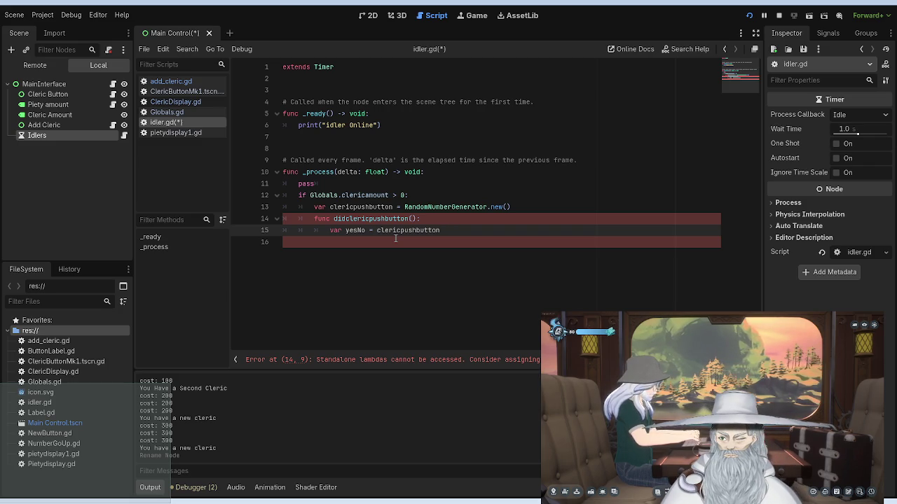
{"action": "type", "text": " 8"}
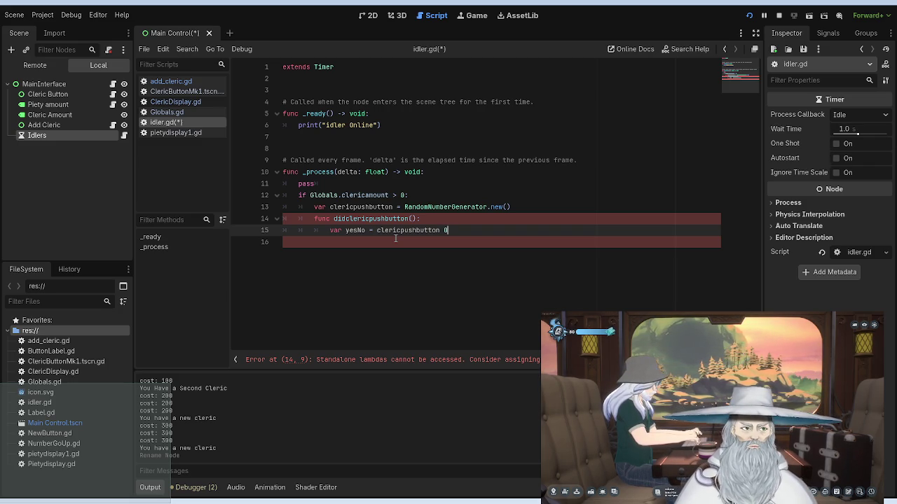
{"action": "key", "text": "BackSpace"}
{"action": "key", "text": "BackSpace"}
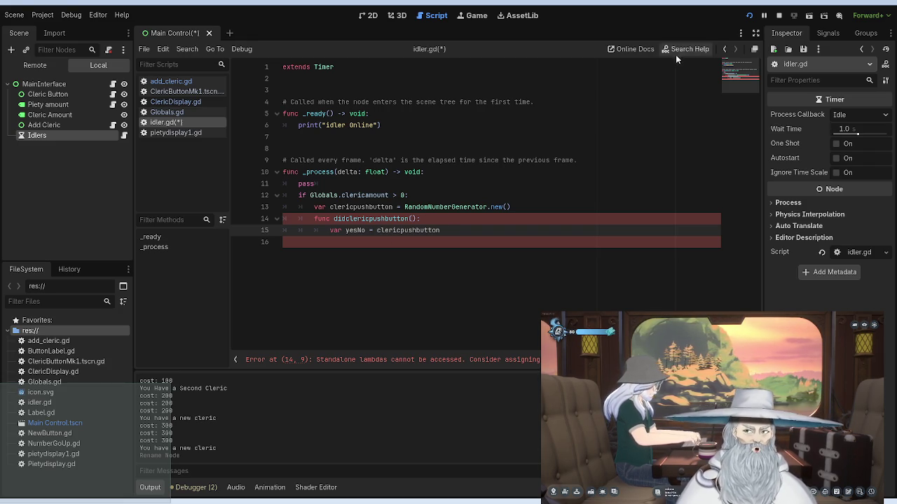
{"action": "left_click", "coordinate": [451, 237]}
{"action": "left_click", "coordinate": [451, 234]}
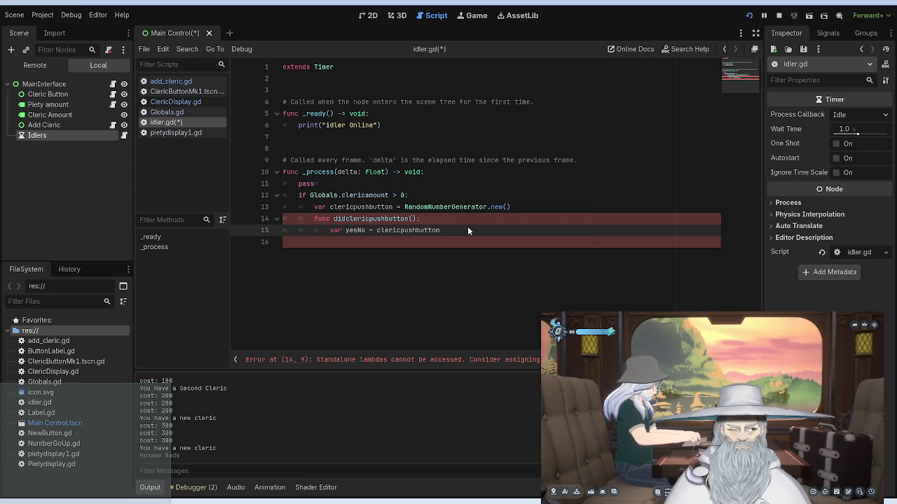
{"action": "type", "text": "re"}
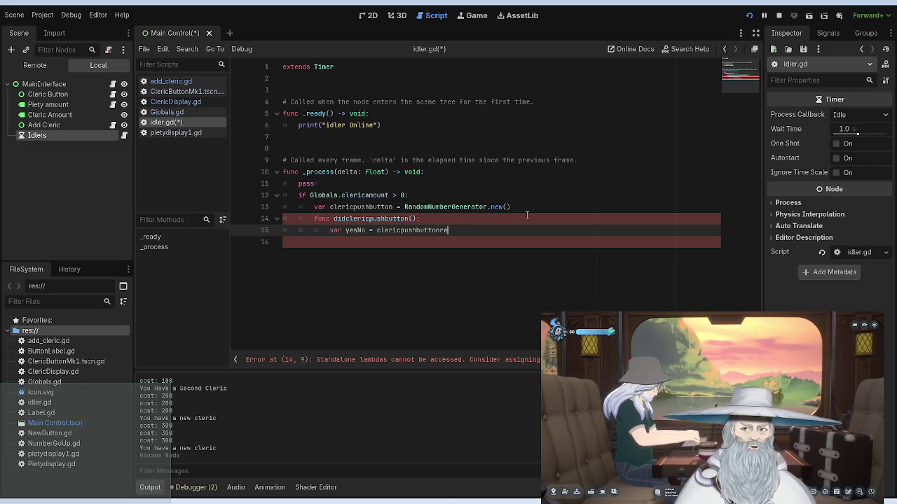
{"action": "key", "text": "BackSpace"}
{"action": "key", "text": "BackSpace"}
{"action": "key", "text": "BackSpace"}
{"action": "key", "text": "BackSpace"}
{"action": "key", "text": "BackSpace"}
{"action": "key", "text": "BackSpace"}
{"action": "key", "text": "BackSpace"}
{"action": "key", "text": "BackSpace"}
{"action": "key", "text": "BackSpace"}
{"action": "key", "text": "BackSpace"}
{"action": "key", "text": "BackSpace"}
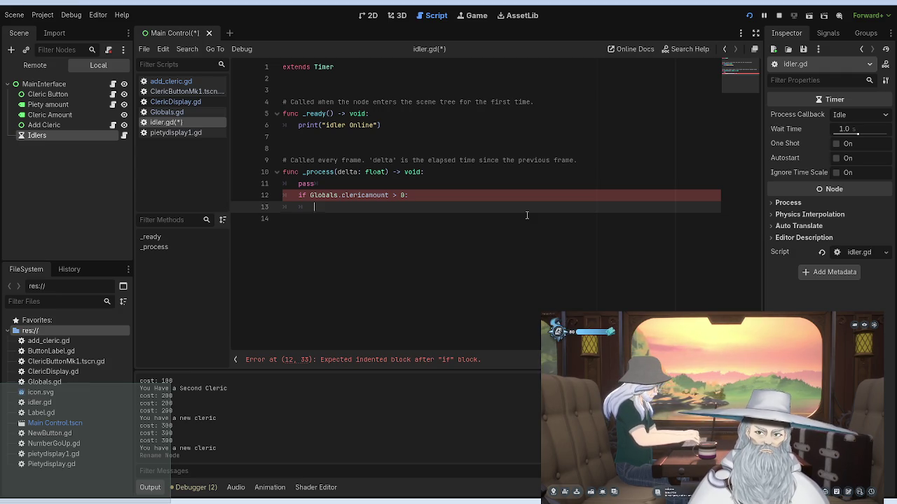
Step: Declare var yesNo = RandomNumberGenerator on line 13, dropping the set and clericPrays attempts
{"action": "type", "text": "var "}
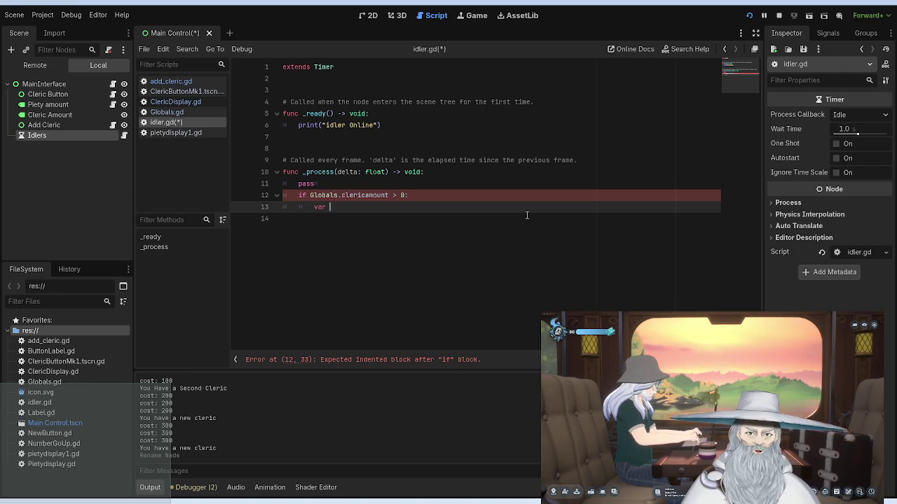
{"action": "type", "text": "set"}
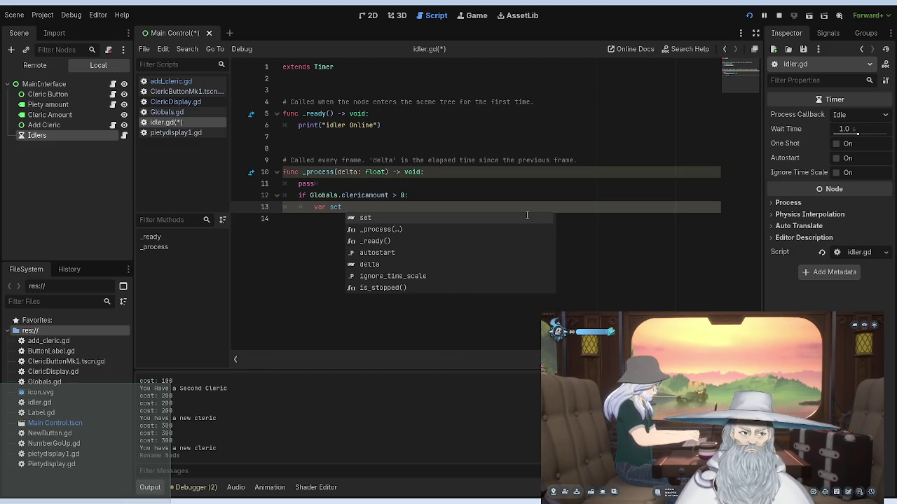
{"action": "key", "text": "BackSpace"}
{"action": "key", "text": "BackSpace"}
{"action": "key", "text": "BackSpace"}
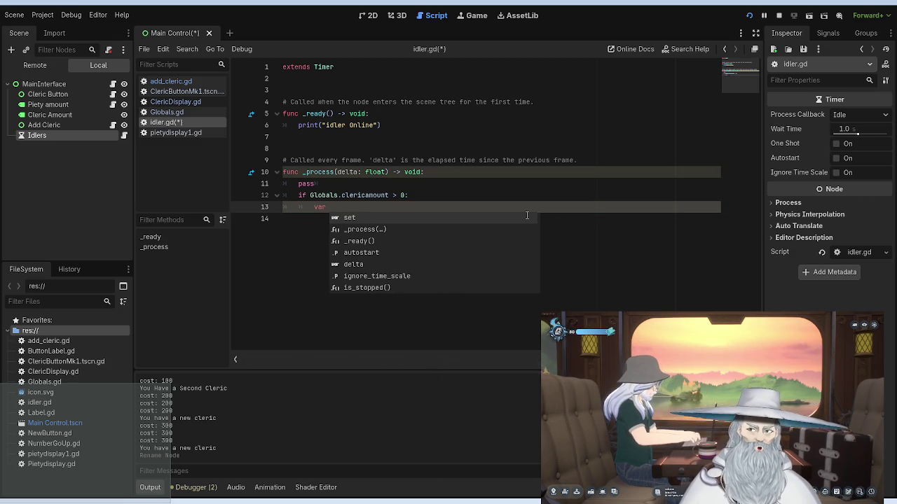
{"action": "type", "text": "set"}
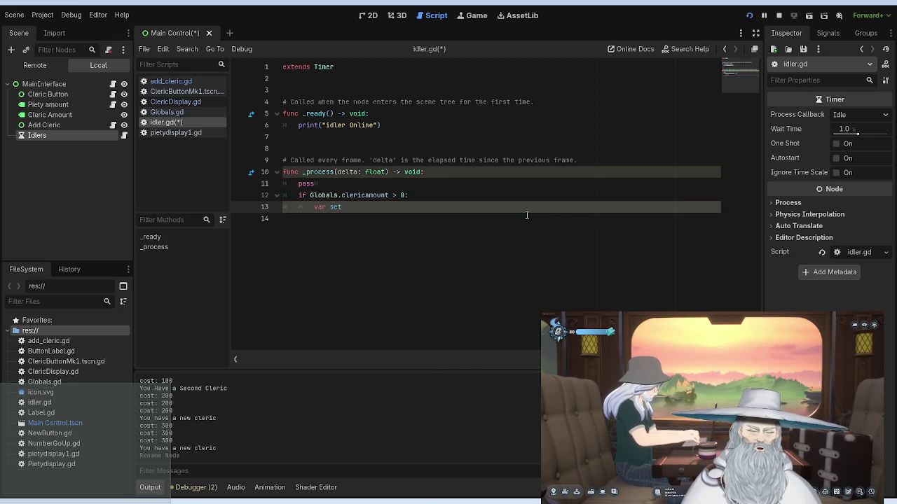
{"action": "key", "text": "BackSpace"}
{"action": "key", "text": "BackSpace"}
{"action": "key", "text": "BackSpace"}
{"action": "type", "text": "cleri"}
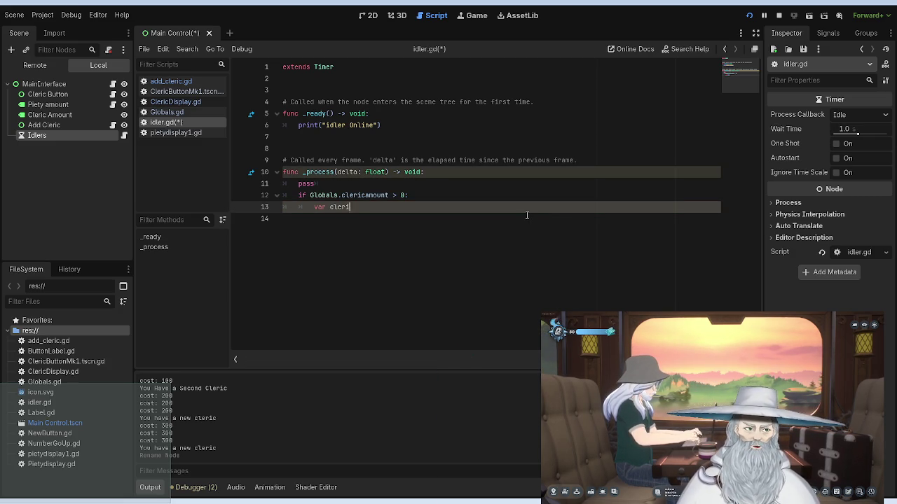
{"action": "type", "text": "cPr"}
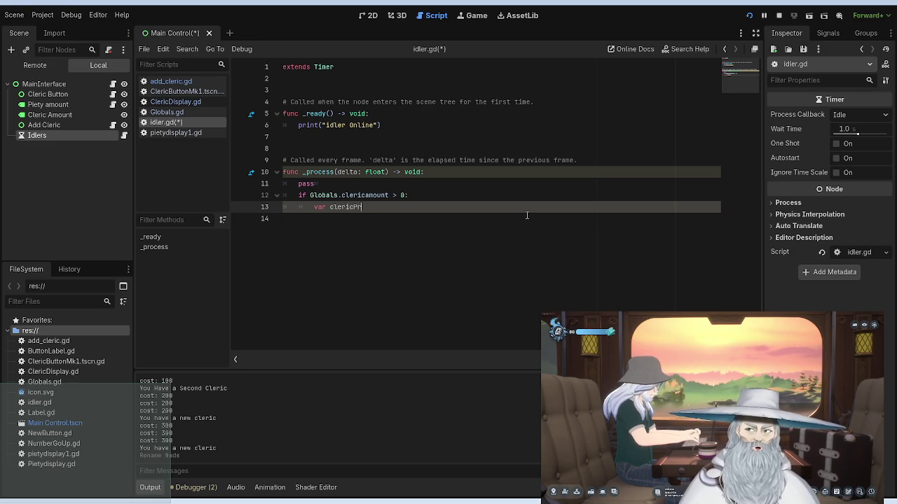
{"action": "type", "text": "ays "}
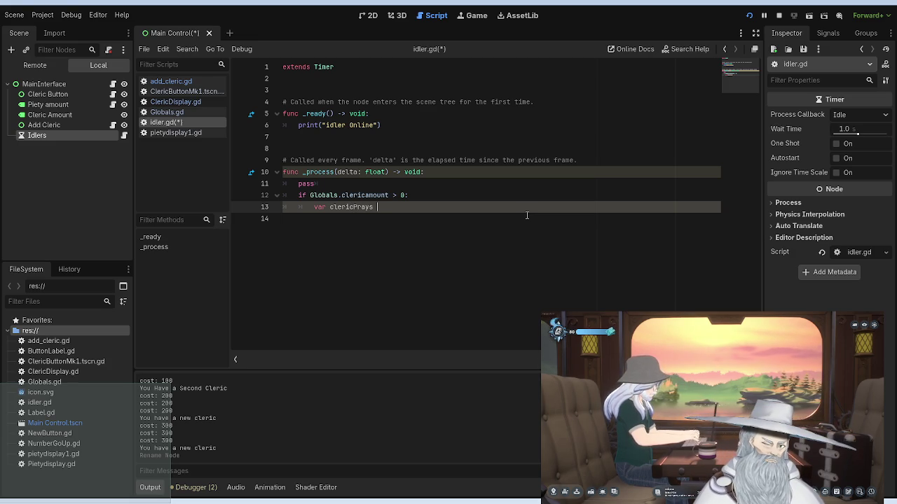
{"action": "type", "text": "="}
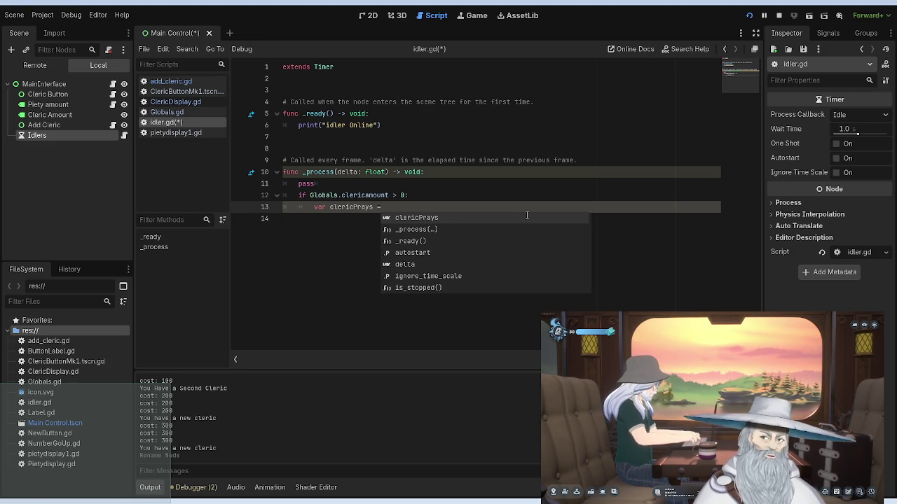
{"action": "key", "text": "BackSpace"}
{"action": "key", "text": "BackSpace"}
{"action": "key", "text": "BackSpace"}
{"action": "type", "text": "yesNo = "}
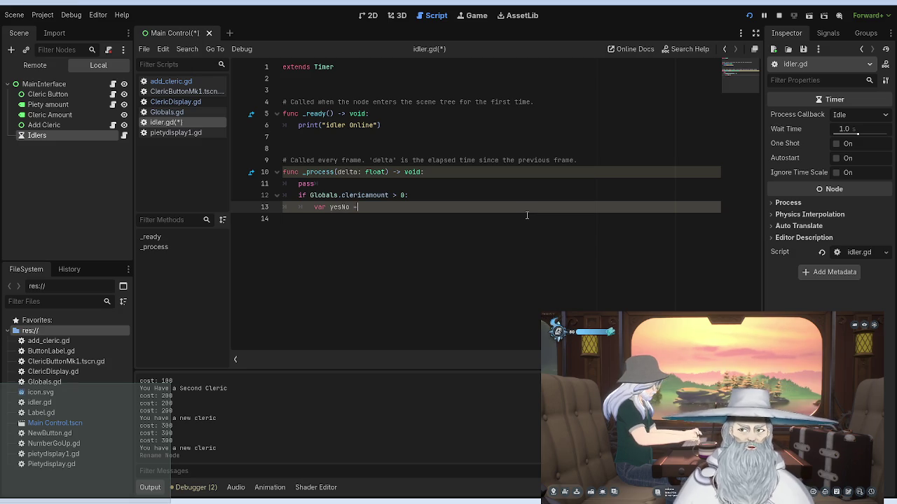
{"action": "type", "text": "random"}
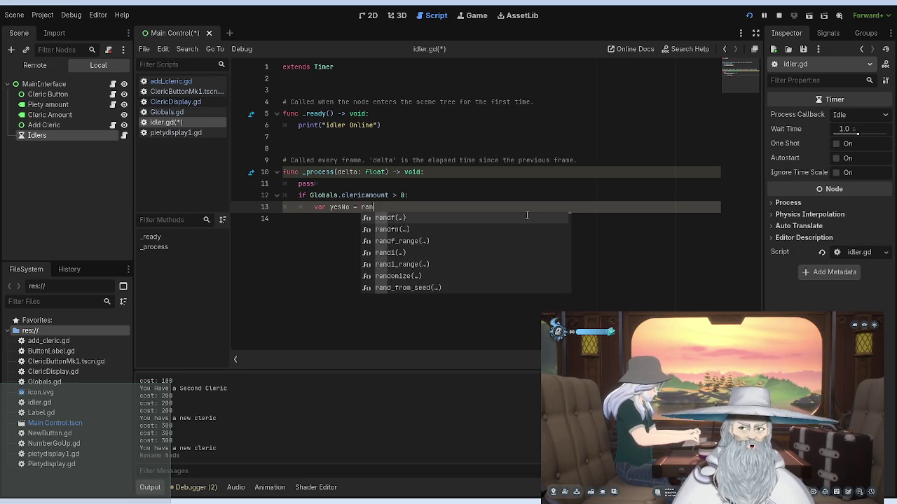
{"action": "key", "text": "Down"}
{"action": "key", "text": "Return"}
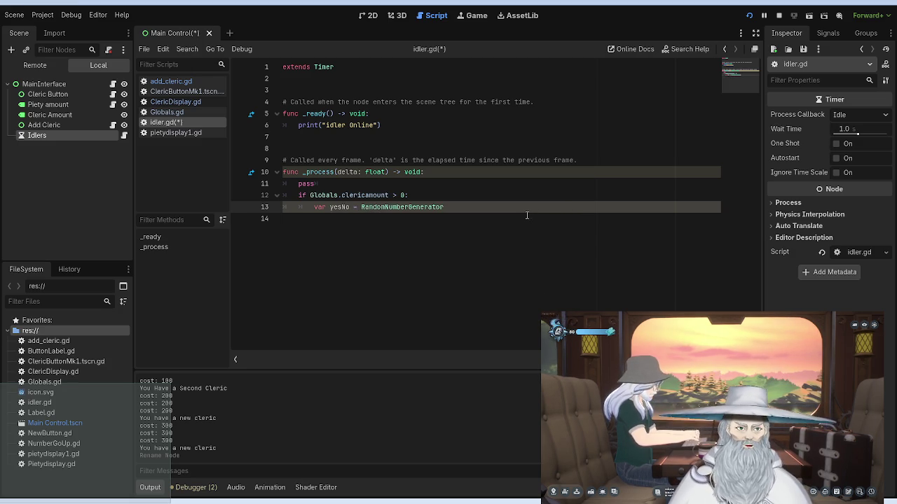
Step: Complete the call as RandomNumberGenerator.new() and begin a 'func prays' line beneath
{"action": "type", "text": "."}
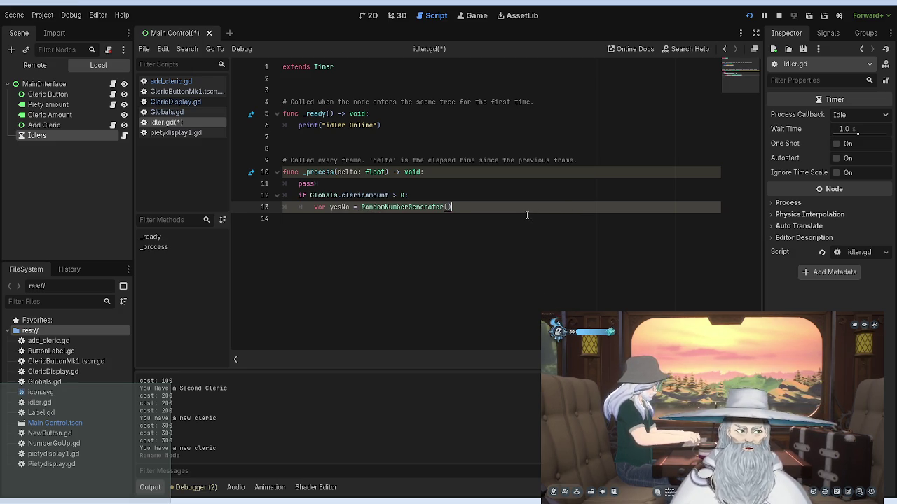
{"action": "type", "text": "n"}
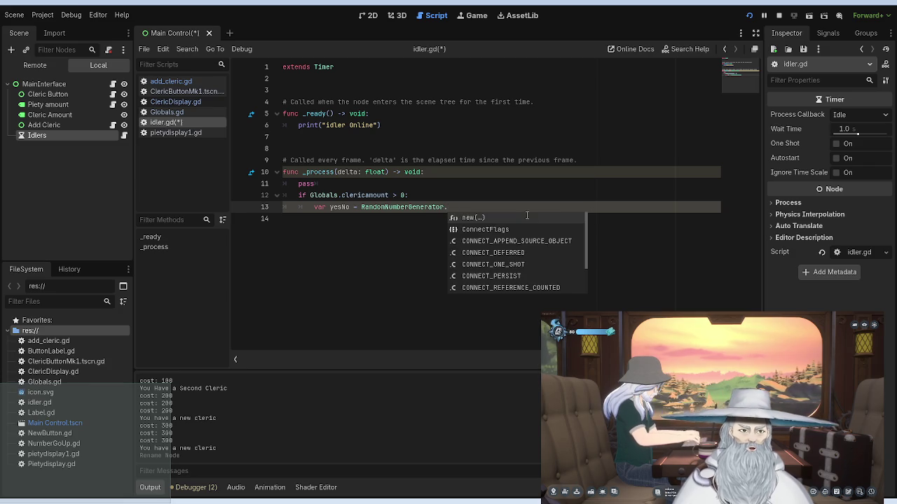
{"action": "key", "text": "Return"}
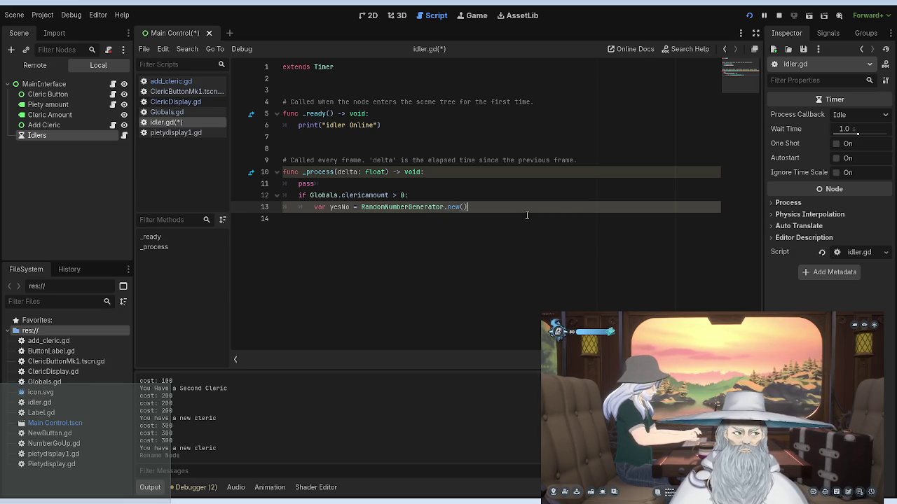
{"action": "key", "text": "Return"}
{"action": "type", "text": "func"}
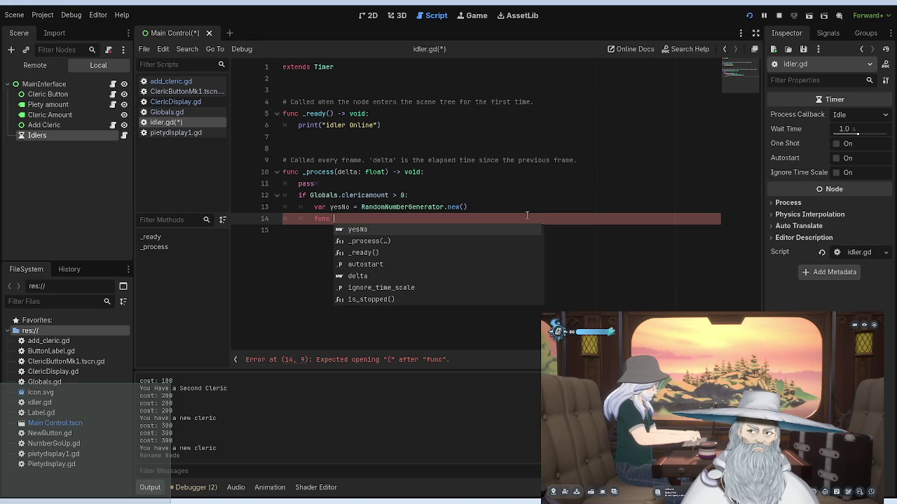
{"action": "type", "text": " prays"}
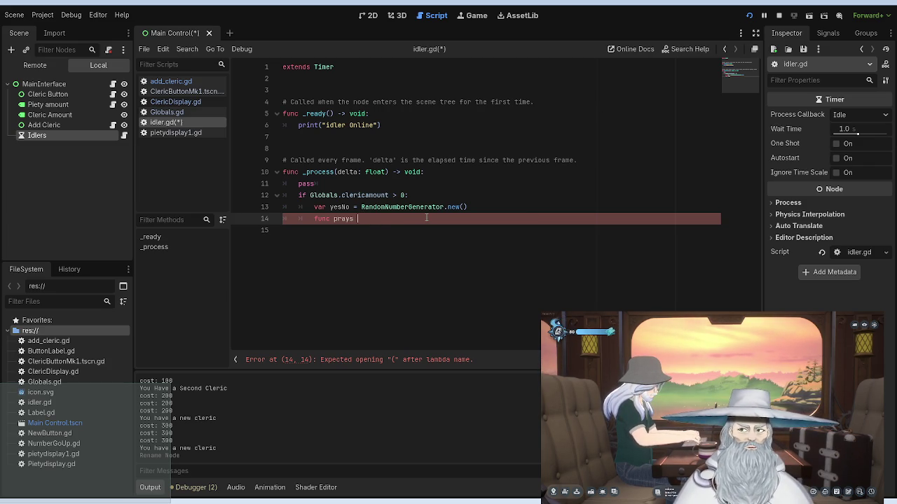
Step: Finish the prays(): header and give it a print('test') body
{"action": "type", "text": "var my_random_number = rng.randf_range(-10.0, 10.0)"}
{"action": "key", "text": "ctrl+z"}
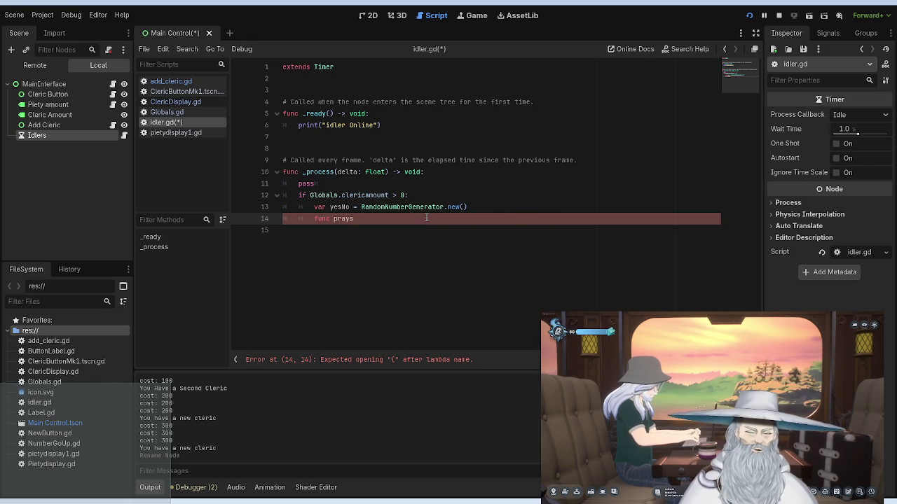
{"action": "type", "text": "("}
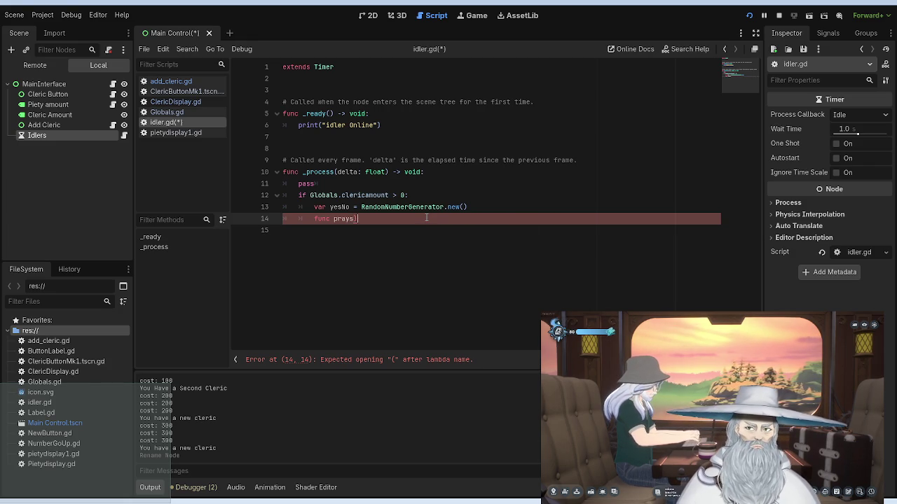
{"action": "type", "text": ")"}
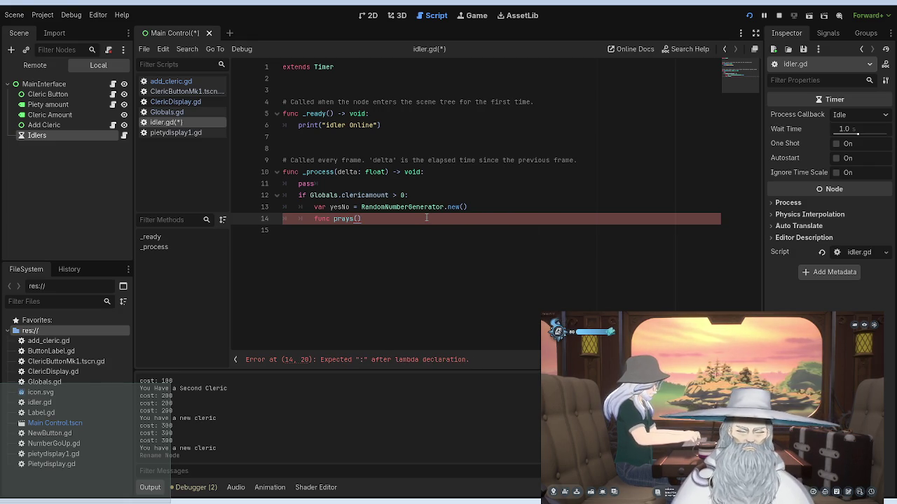
{"action": "type", "text": ":"}
{"action": "key", "text": "Return"}
{"action": "type", "text": "print(test)"}
{"action": "key", "text": "Left"}
{"action": "type", "text": "'"}
{"action": "key", "text": "Left"}
{"action": "key", "text": "Left"}
{"action": "key", "text": "Left"}
{"action": "type", "text": "'"}
Step: Rename the function to _prays and remove the extra quote from the test string
{"action": "key", "text": "Up"}
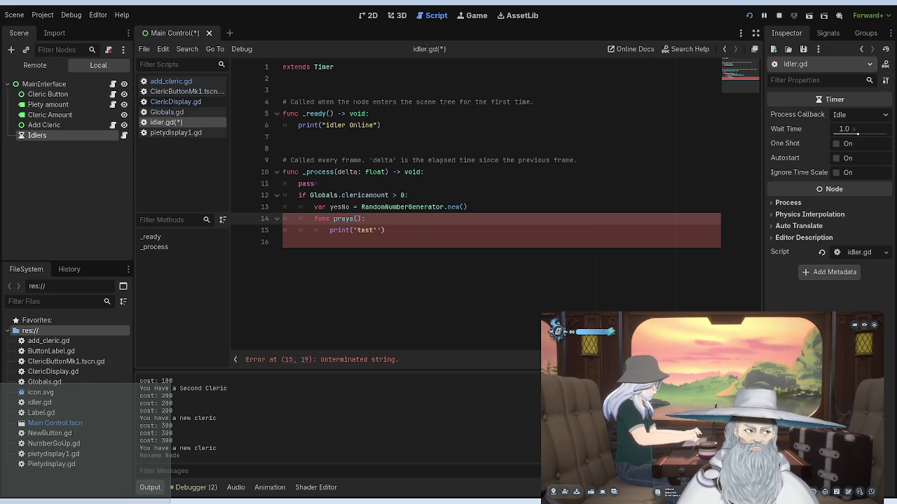
{"action": "left_click", "coordinate": [333, 219]}
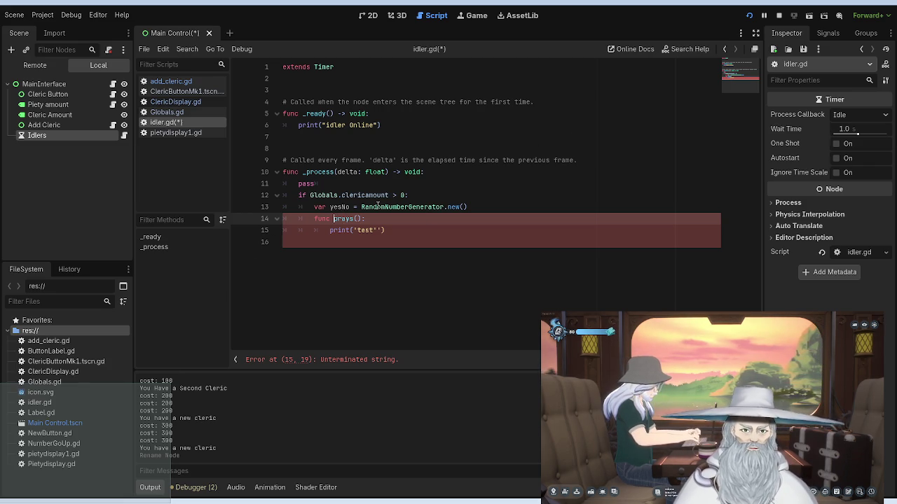
{"action": "type", "text": "_"}
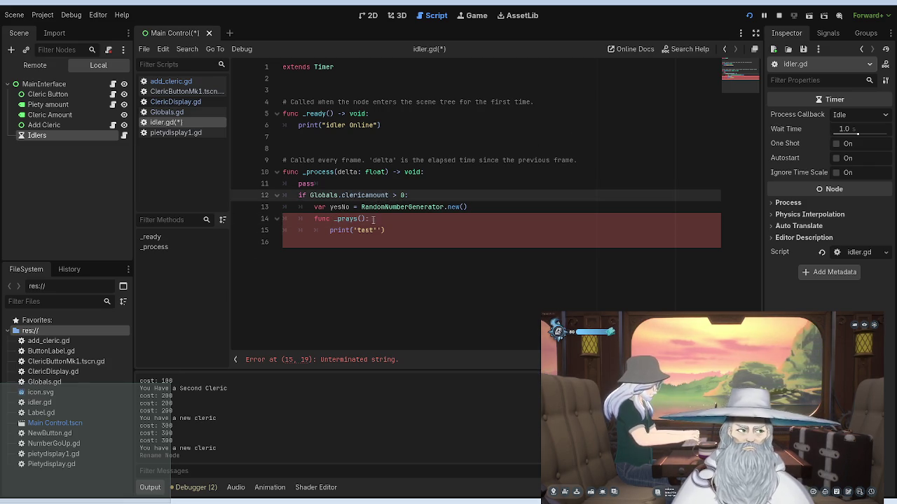
{"action": "left_click", "coordinate": [399, 228]}
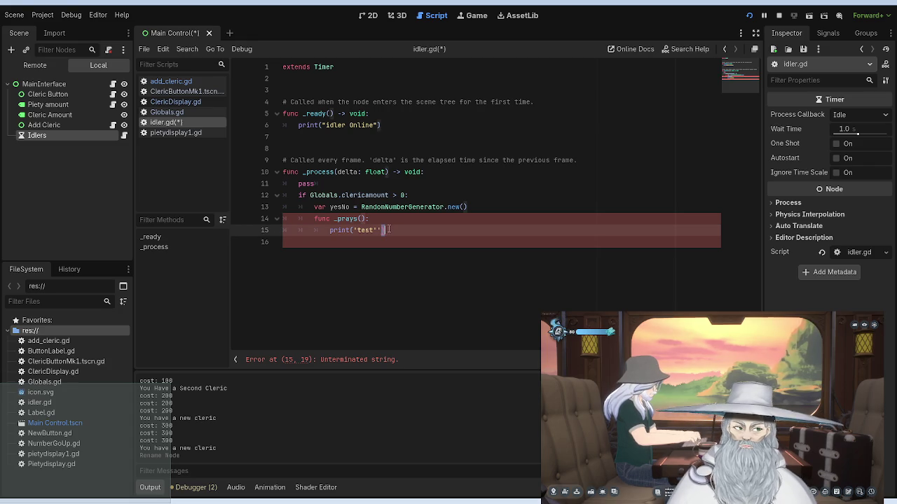
{"action": "key", "text": "Left"}
{"action": "key", "text": "BackSpace"}
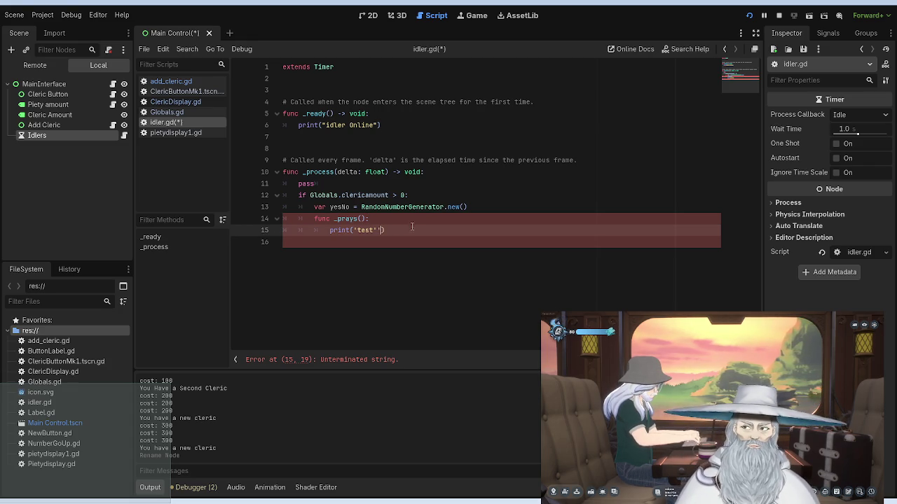
{"action": "left_click", "coordinate": [407, 185]}
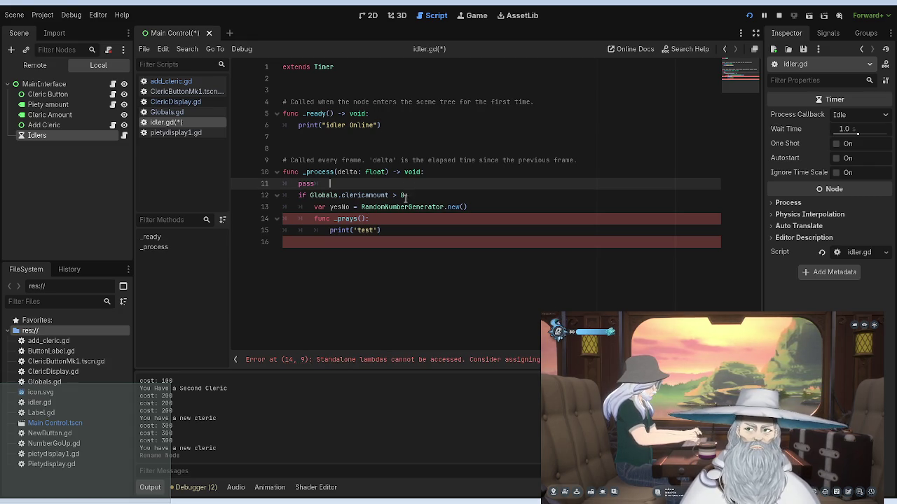
{"action": "left_click", "coordinate": [370, 219]}
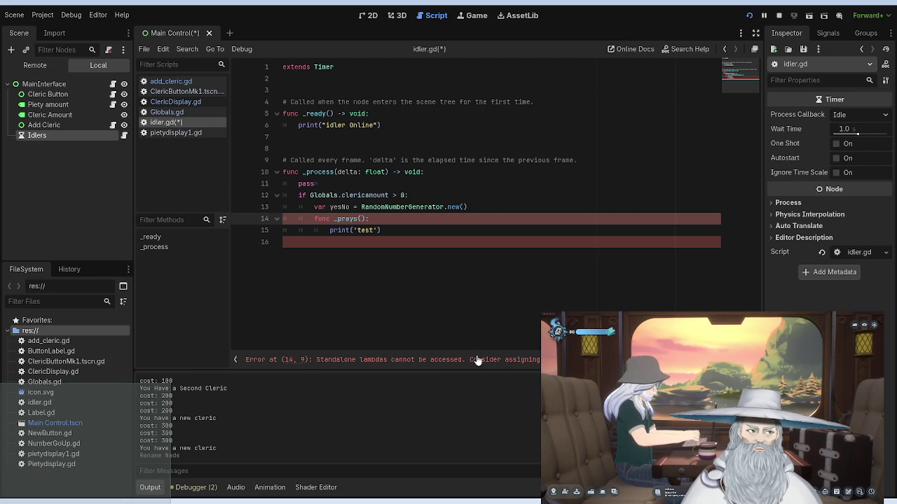
Step: Replace print('test') inside _prays with 'var prays = yesNo'
{"action": "left_click", "coordinate": [330, 230]}
{"action": "type", "text": "var"}
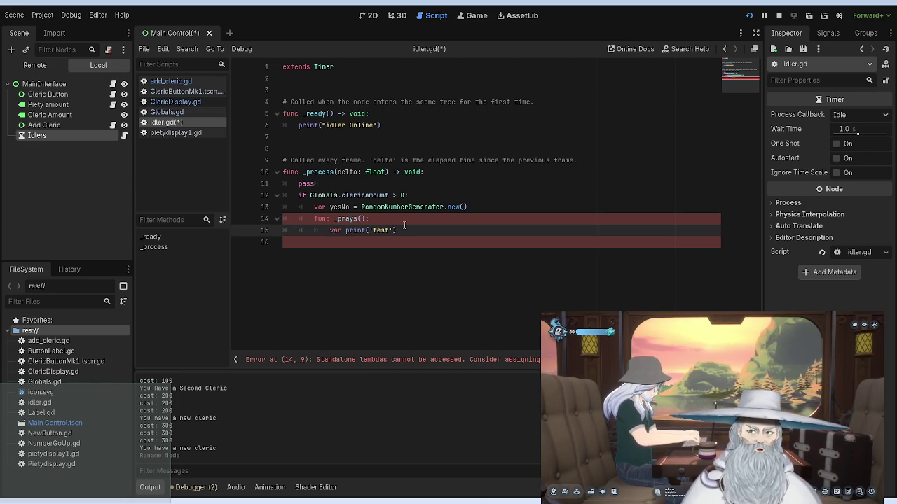
{"action": "key", "text": "BackSpace"}
{"action": "key", "text": "BackSpace"}
{"action": "key", "text": "BackSpace"}
{"action": "key", "text": "BackSpace"}
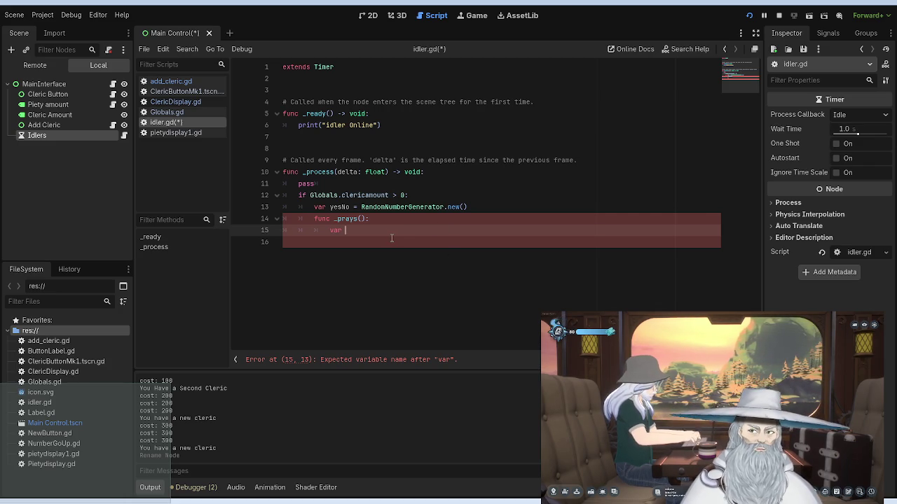
{"action": "type", "text": "pray"}
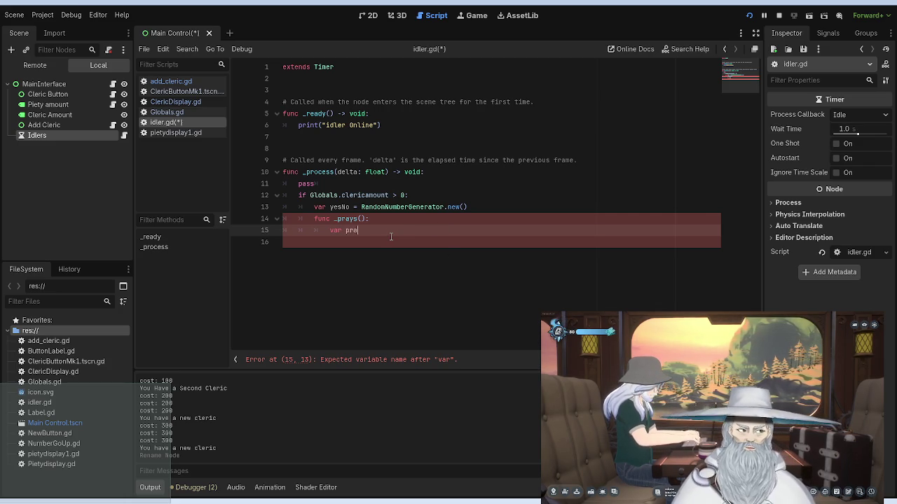
{"action": "type", "text": "s ="}
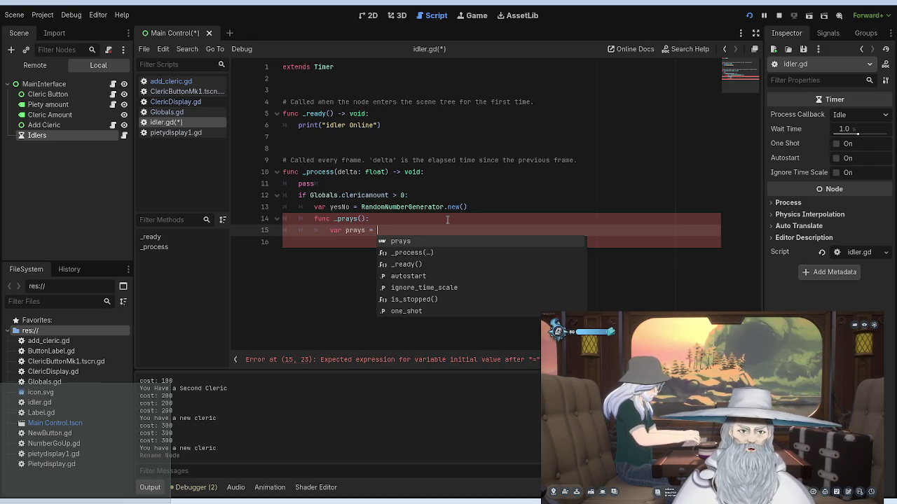
{"action": "type", "text": "yesNo"}
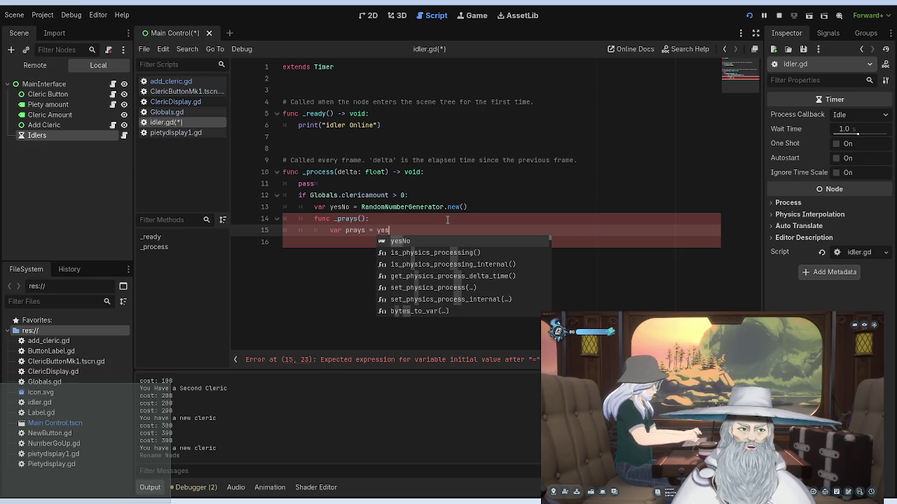
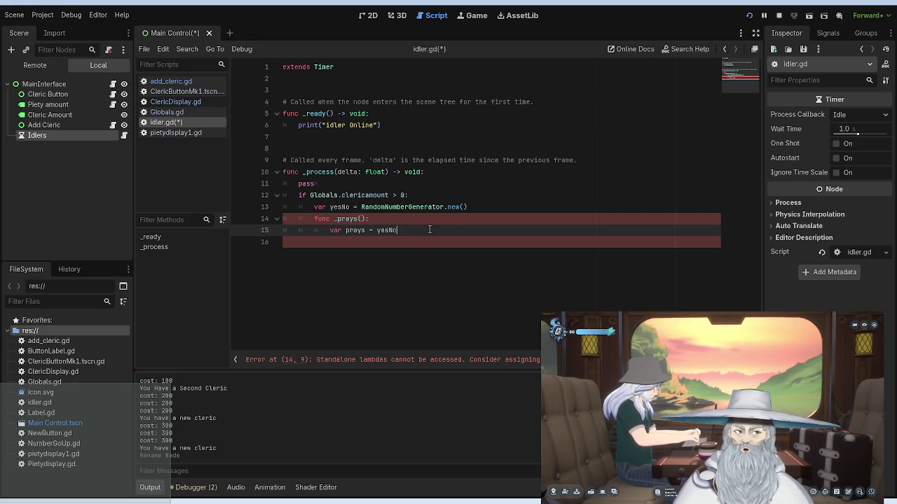
Step: Set prays to yesNo.randf_range(-5, 5) on line 15
{"action": "type", "text": "."}
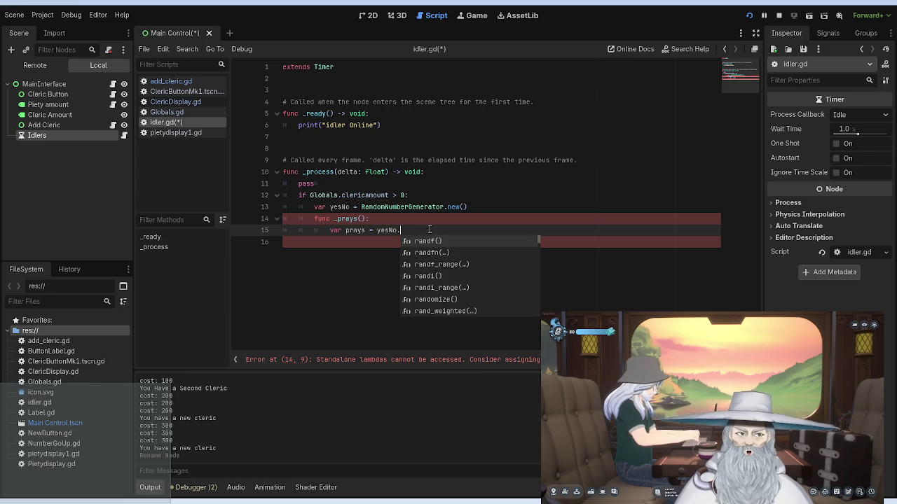
{"action": "type", "text": "randf"}
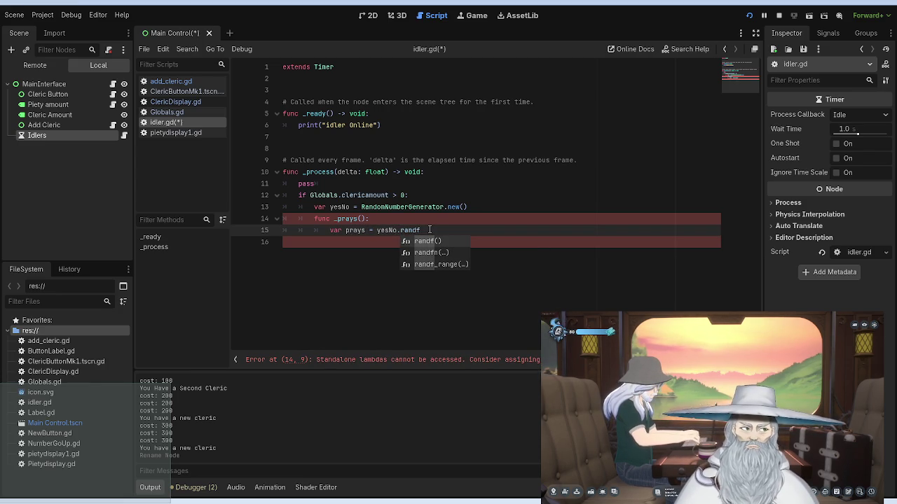
{"action": "key", "text": "Down"}
{"action": "key", "text": "Down"}
{"action": "key", "text": "Return"}
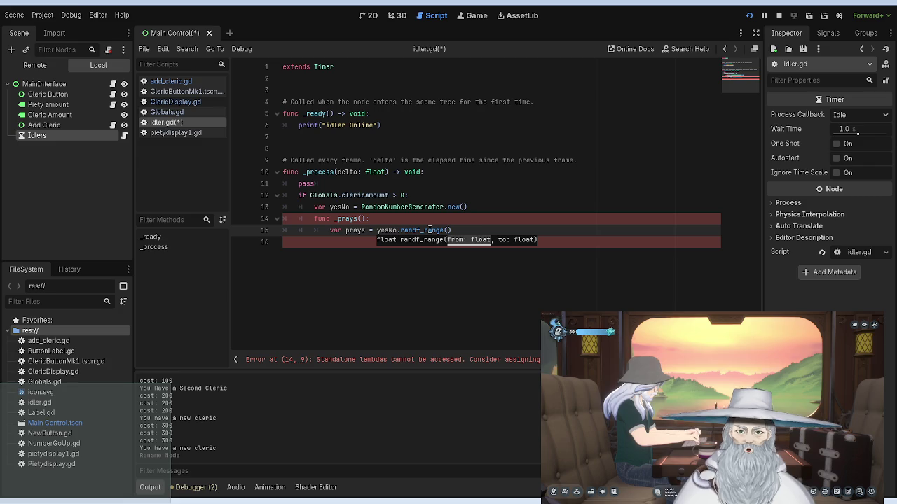
{"action": "type", "text": "-5"}
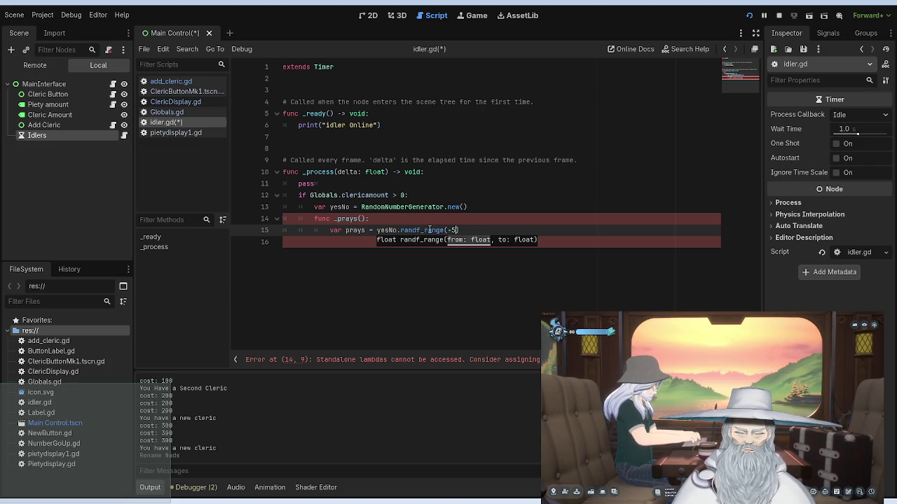
{"action": "type", "text": ", 1"}
{"action": "key", "text": "BackSpace"}
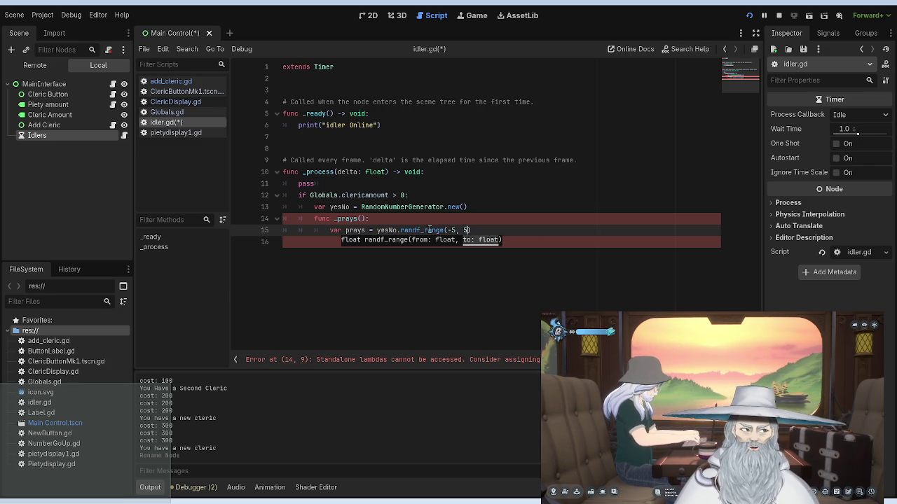
{"action": "type", "text": "5"}
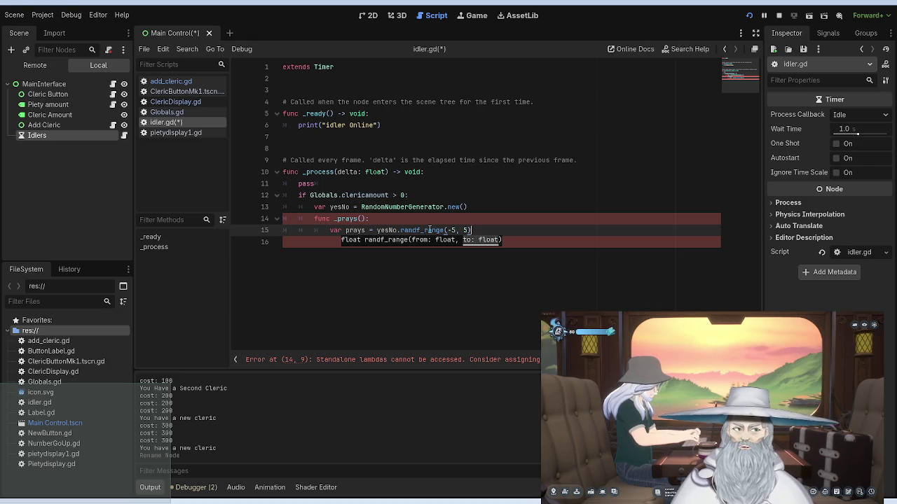
{"action": "key", "text": "Return"}
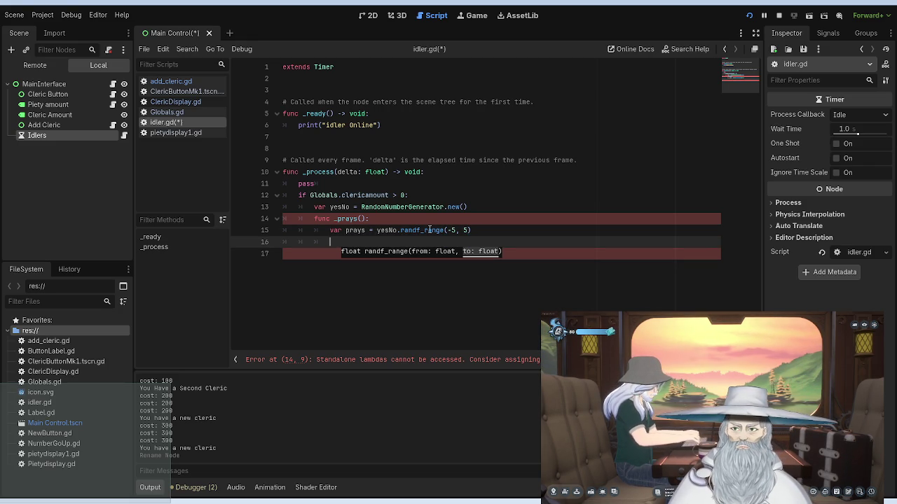
{"action": "key", "text": "Return"}
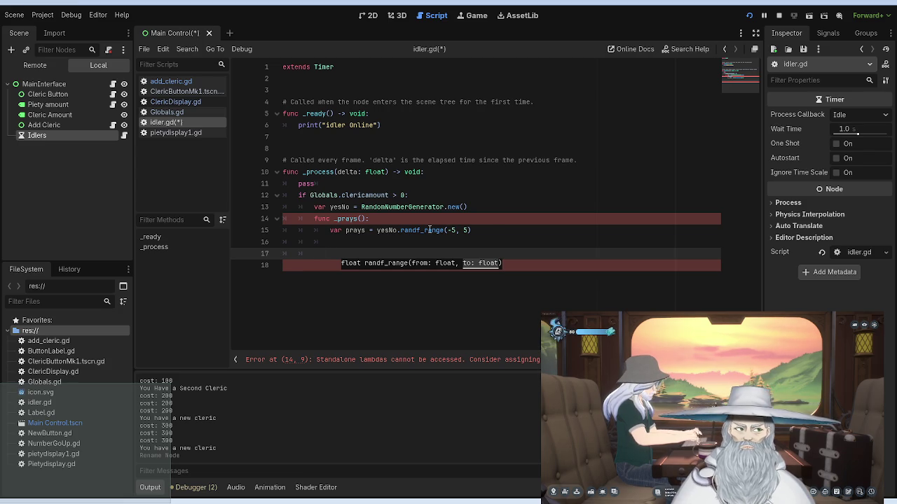
{"action": "key", "text": "BackSpace"}
{"action": "key", "text": "BackSpace"}
{"action": "key", "text": "BackSpace"}
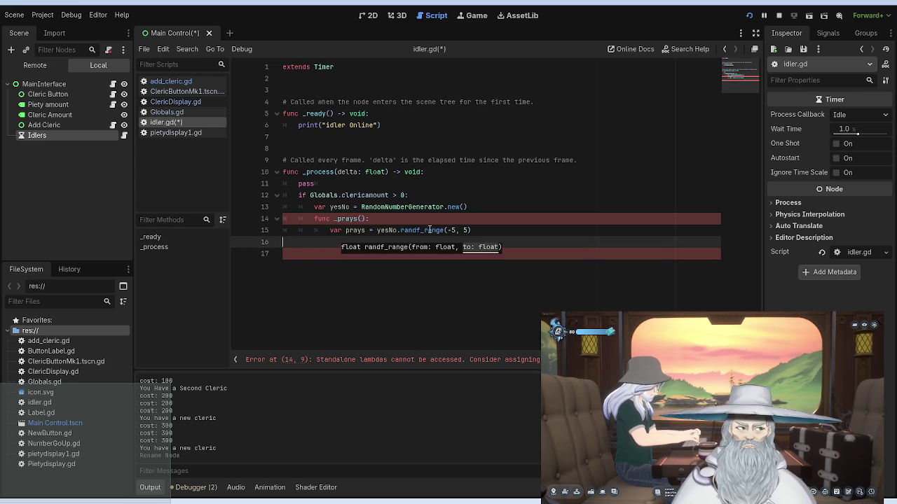
Step: Rename the nested _prays function on line 14 to _ready and stop the running game
{"action": "left_click", "coordinate": [358, 219]}
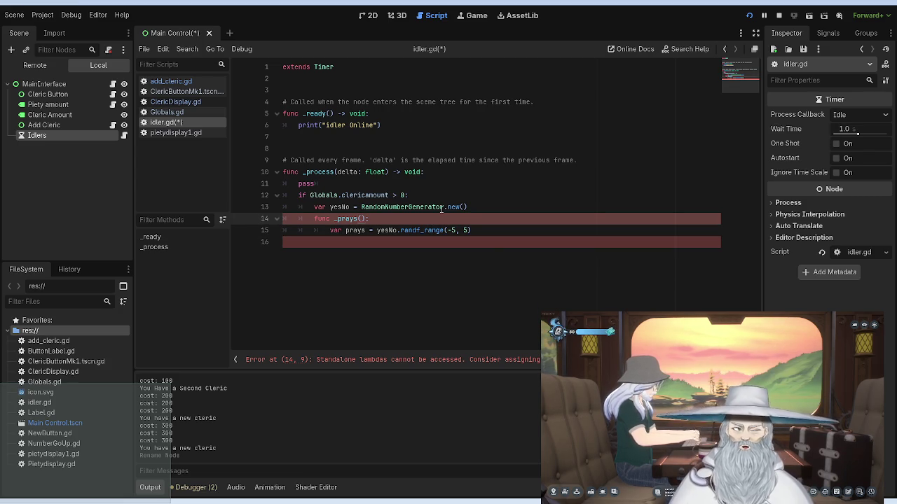
{"action": "key", "text": "BackSpace"}
{"action": "key", "text": "BackSpace"}
{"action": "key", "text": "BackSpace"}
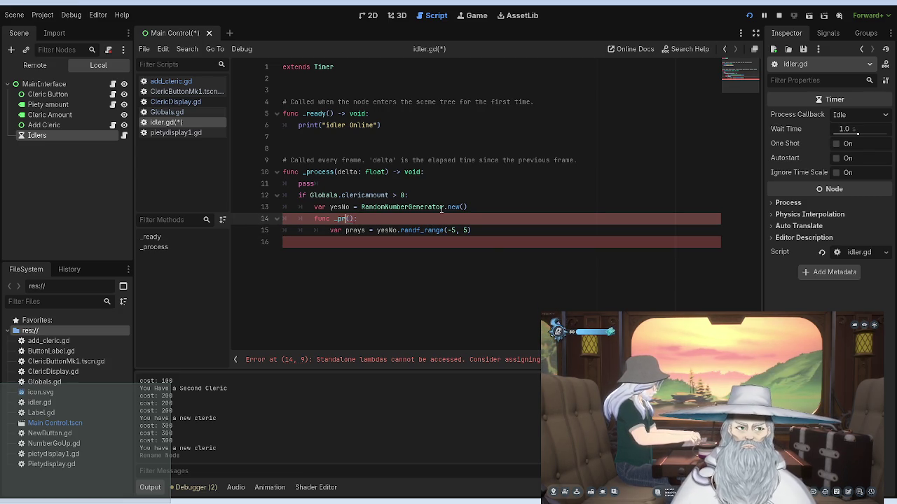
{"action": "type", "text": "eady"}
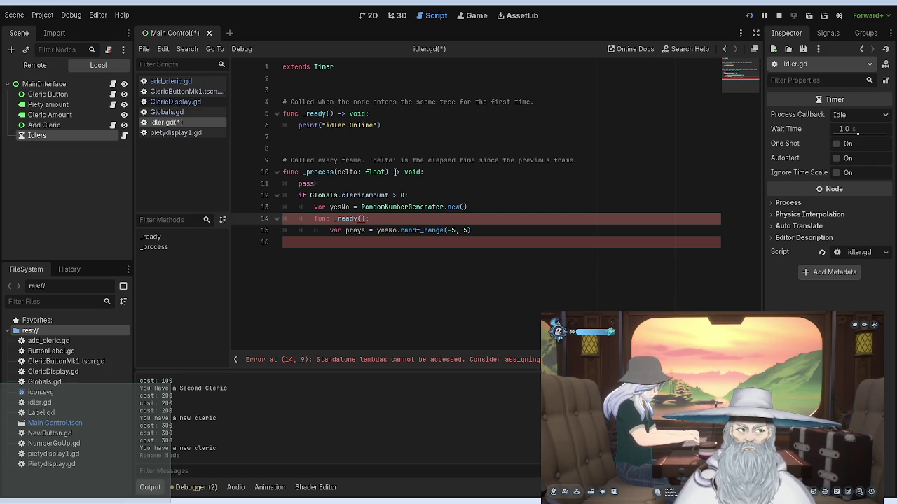
{"action": "left_click", "coordinate": [393, 172]}
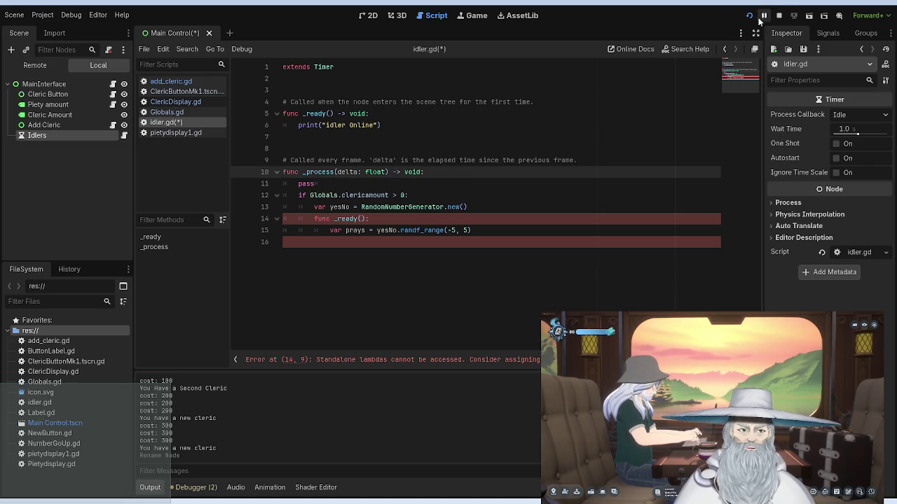
{"action": "left_click", "coordinate": [779, 14]}
Step: Rerun the project to surface the standalone lambda error, then inspect lines 13–15 of idler.gd
{"action": "left_click", "coordinate": [748, 15]}
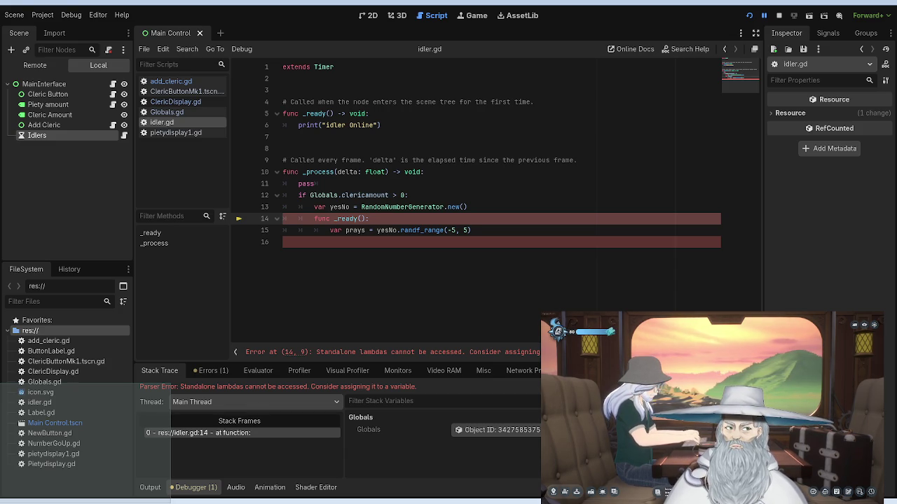
{"action": "left_click", "coordinate": [312, 208]}
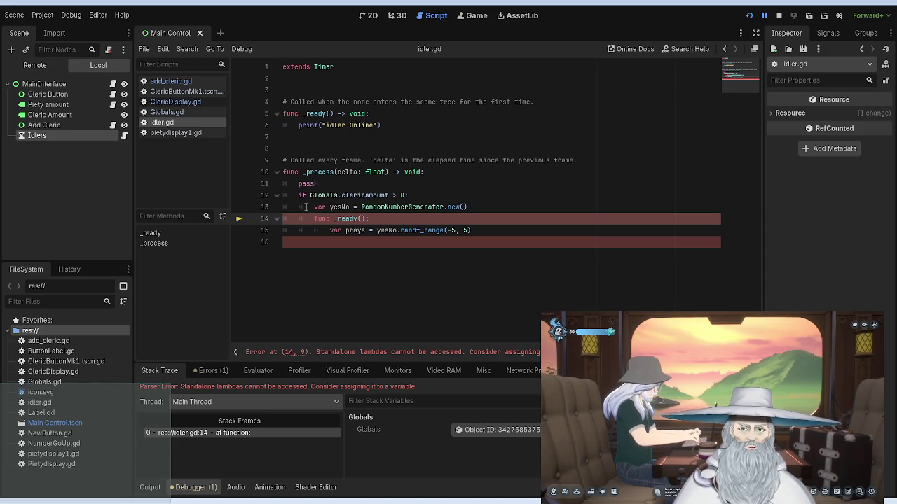
{"action": "left_click", "coordinate": [313, 207]}
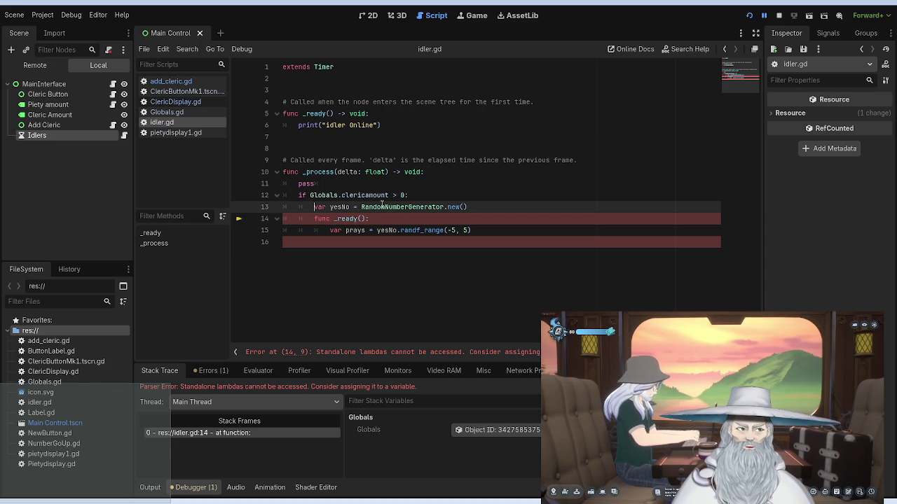
{"action": "key", "text": "Down"}
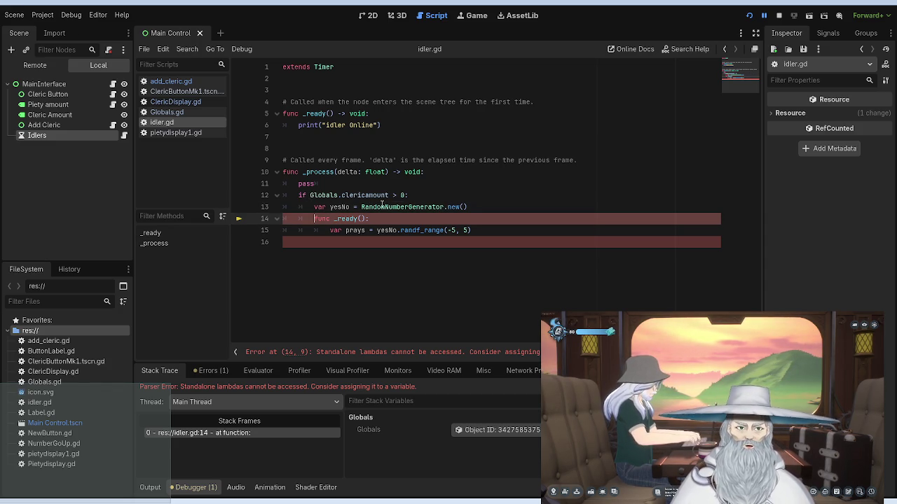
{"action": "left_click", "coordinate": [404, 185]}
Step: Cut the nested yesNo, _ready and prays lines from _process, and try them under extends Timer
{"action": "mouse_move", "coordinate": [480, 232]}
{"action": "left_mouse_down"}
{"action": "mouse_move", "coordinate": [287, 220]}
{"action": "mouse_move", "coordinate": [313, 208]}
{"action": "left_mouse_up"}
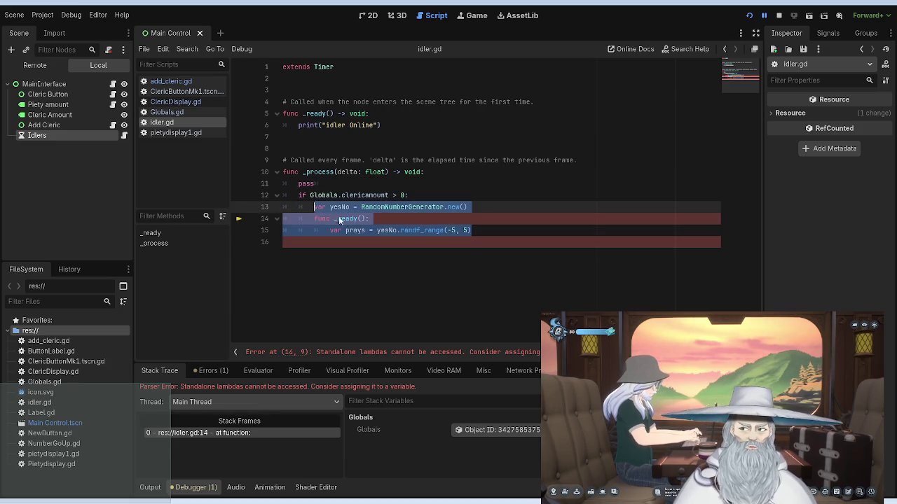
{"action": "key", "text": "ctrl+x"}
{"action": "left_click", "coordinate": [298, 78]}
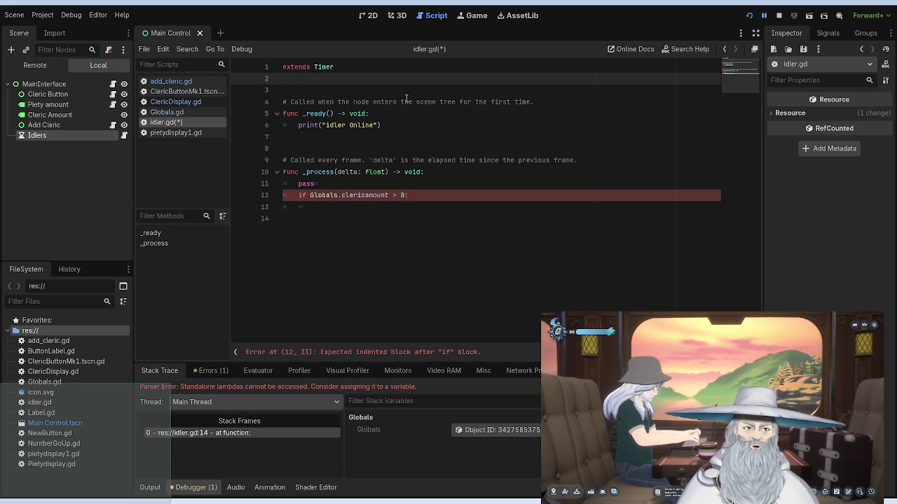
{"action": "key", "text": "ctrl+v"}
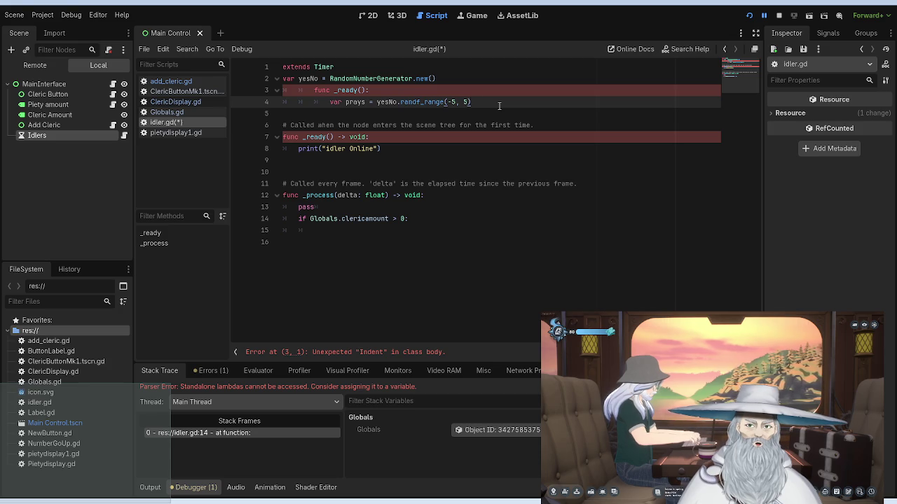
{"action": "left_click", "coordinate": [424, 93]}
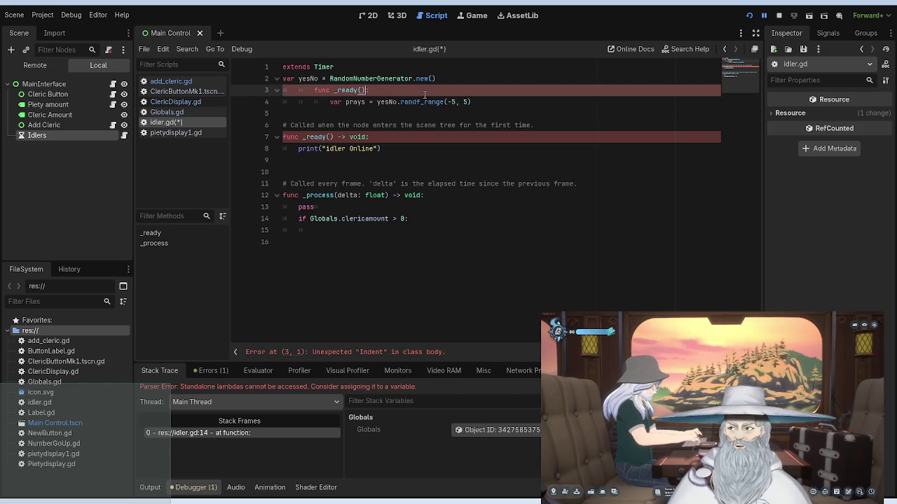
{"action": "left_click_drag", "start_coordinate": [471, 103], "coordinate": [283, 79]}
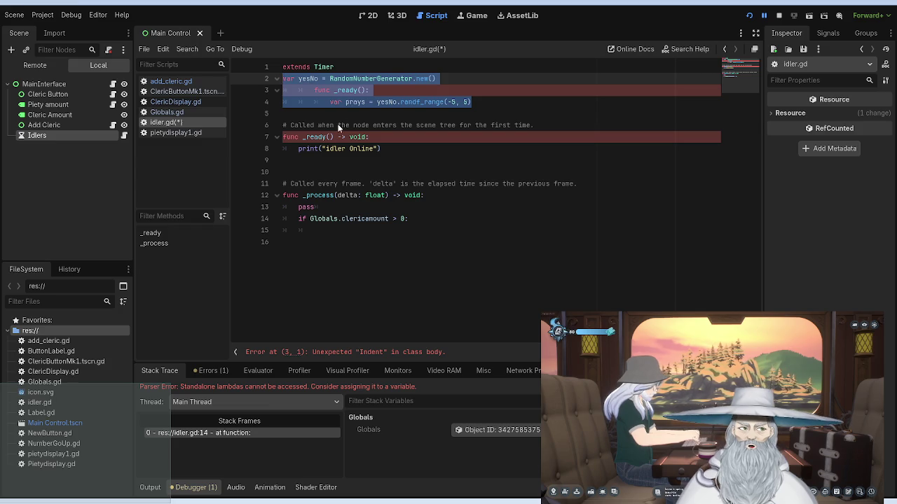
{"action": "key", "text": "Delete"}
Step: Paste the three lines into _ready and delete the nested func _ready and prays lines
{"action": "left_click", "coordinate": [359, 143]}
{"action": "key", "text": "Tab"}
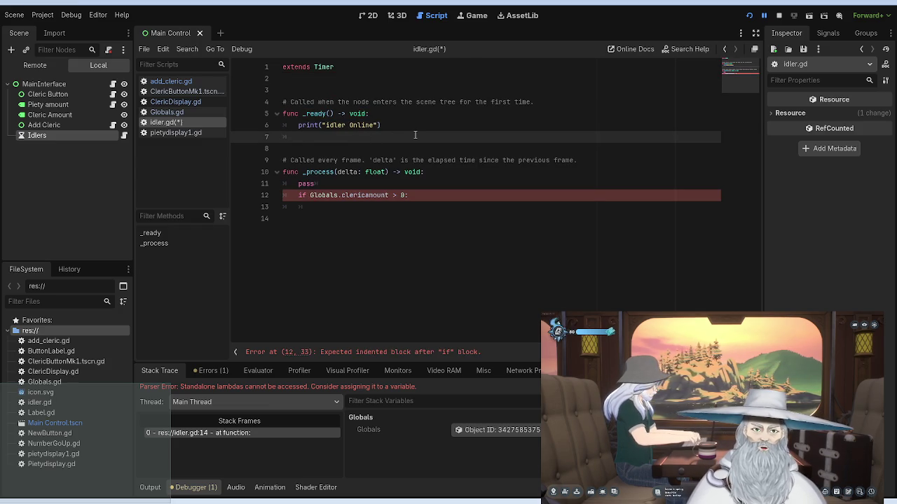
{"action": "key", "text": "BackSpace"}
{"action": "key", "text": "ctrl+v"}
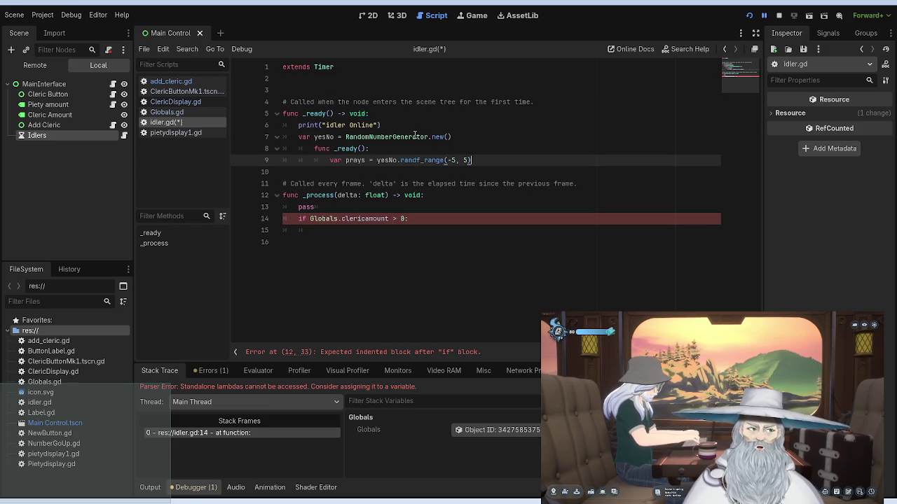
{"action": "left_click", "coordinate": [345, 136]}
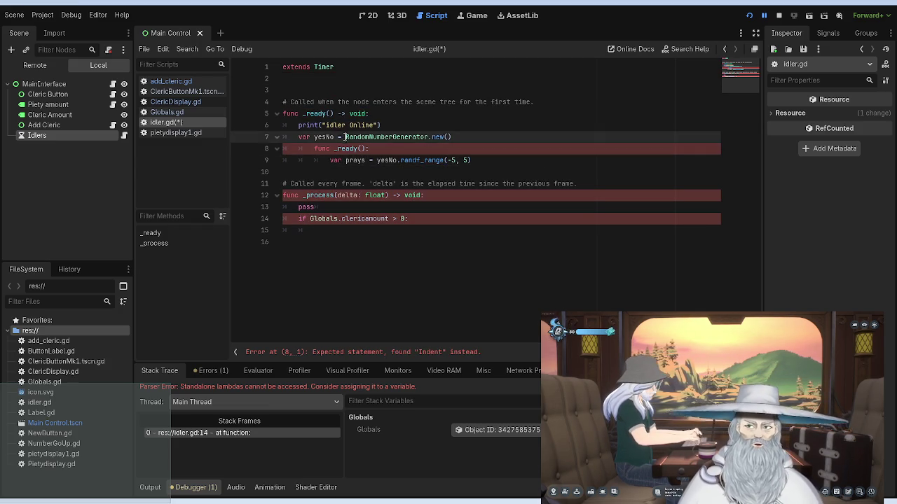
{"action": "left_click", "coordinate": [345, 149]}
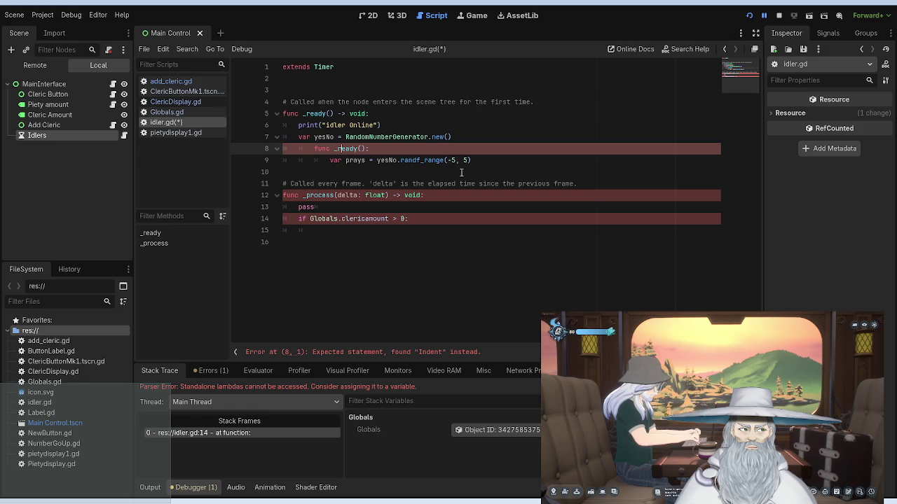
{"action": "mouse_move", "coordinate": [471, 160]}
{"action": "left_mouse_down"}
{"action": "mouse_move", "coordinate": [371, 149]}
{"action": "mouse_move", "coordinate": [308, 114]}
{"action": "mouse_move", "coordinate": [292, 124]}
{"action": "mouse_move", "coordinate": [303, 124]}
{"action": "mouse_move", "coordinate": [310, 148]}
{"action": "left_mouse_up"}
{"action": "key", "text": "BackSpace"}
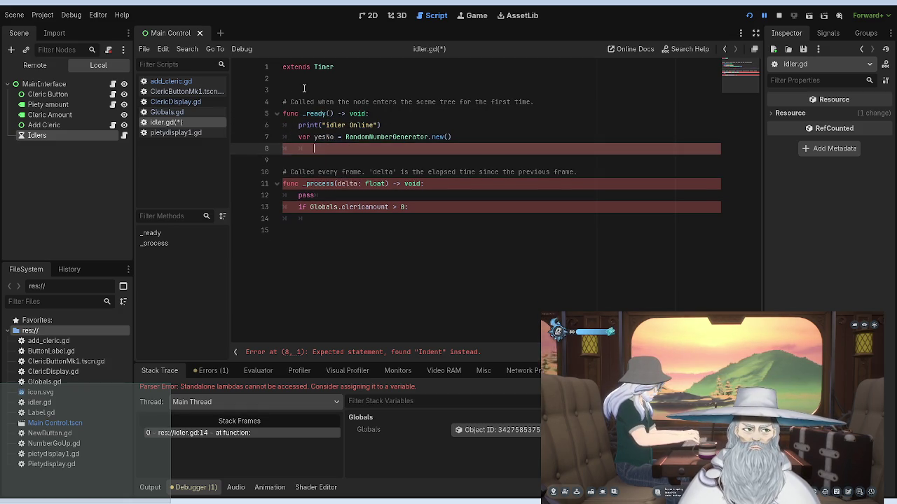
Step: Indent the prays line one level under the top _ready and rerun the game
{"action": "left_click", "coordinate": [293, 83]}
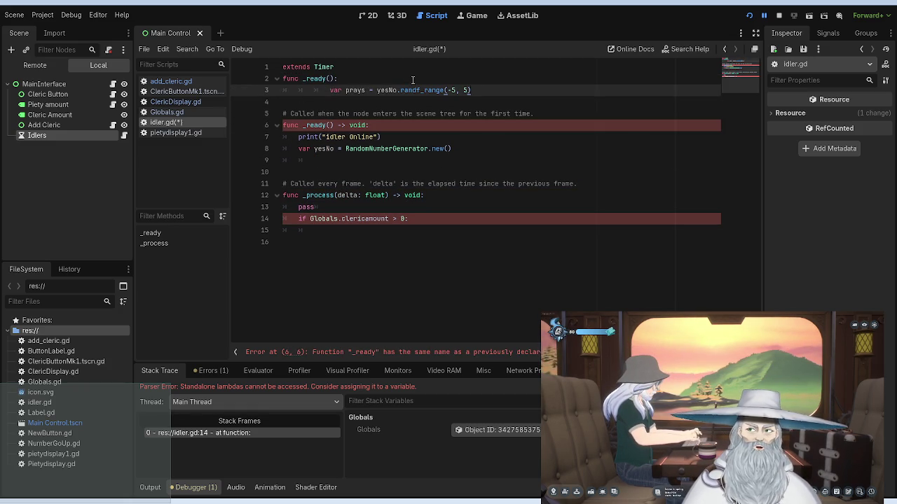
{"action": "left_click", "coordinate": [327, 90]}
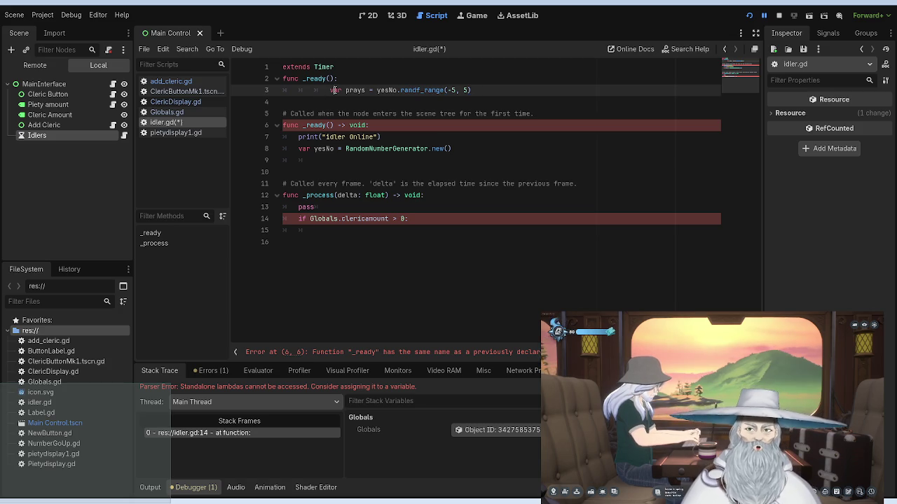
{"action": "key", "text": "BackSpace"}
{"action": "key", "text": "BackSpace"}
{"action": "key", "text": "BackSpace"}
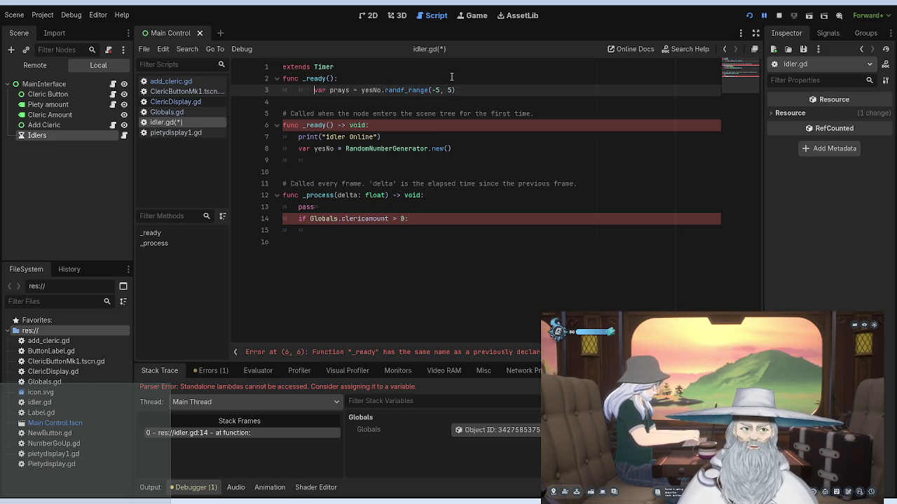
{"action": "key", "text": "Tab"}
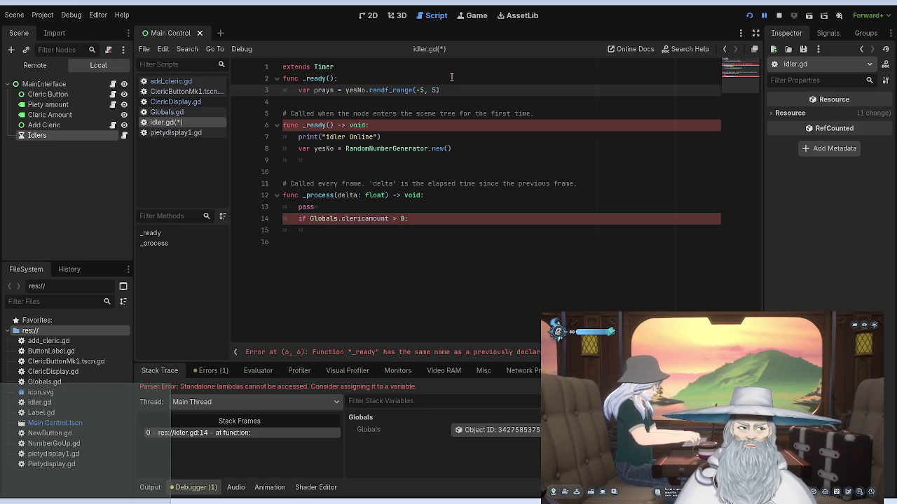
{"action": "left_click", "coordinate": [405, 79]}
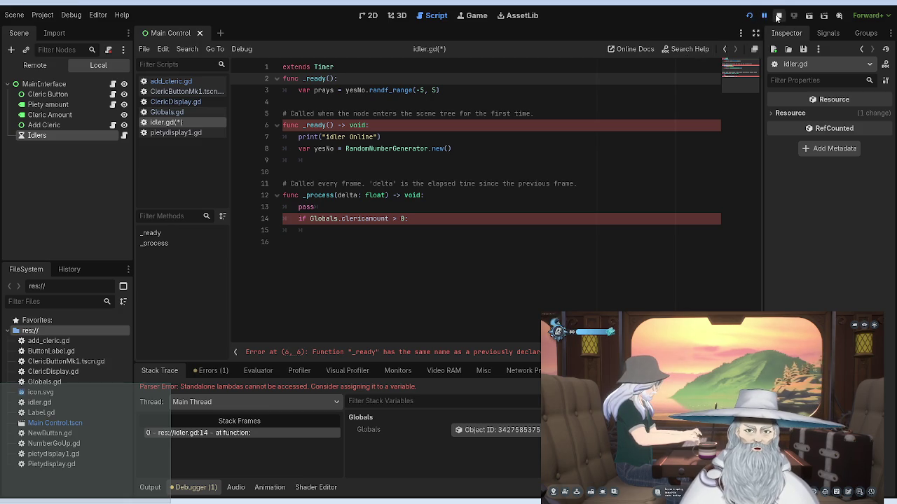
{"action": "left_click", "coordinate": [751, 17]}
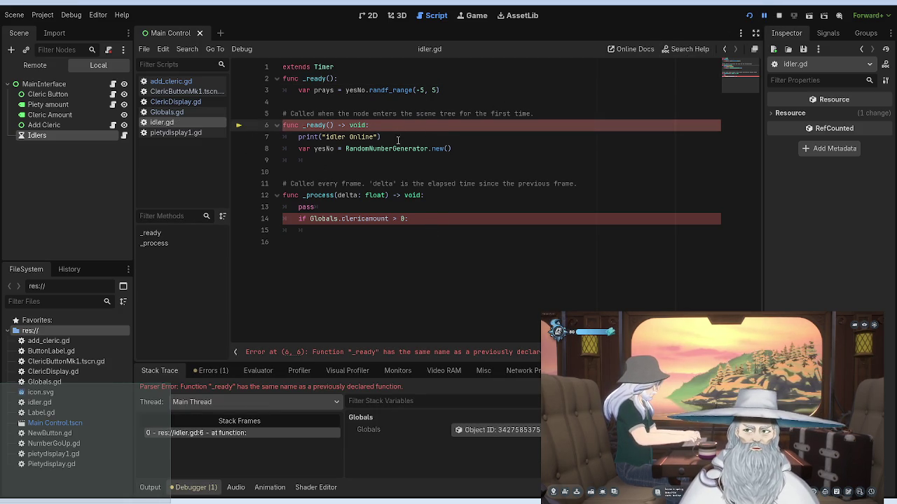
Step: Comment out the top func _ready, its prays line, and the clericamount if line with #
{"action": "left_click", "coordinate": [299, 90]}
{"action": "type", "text": "#"}
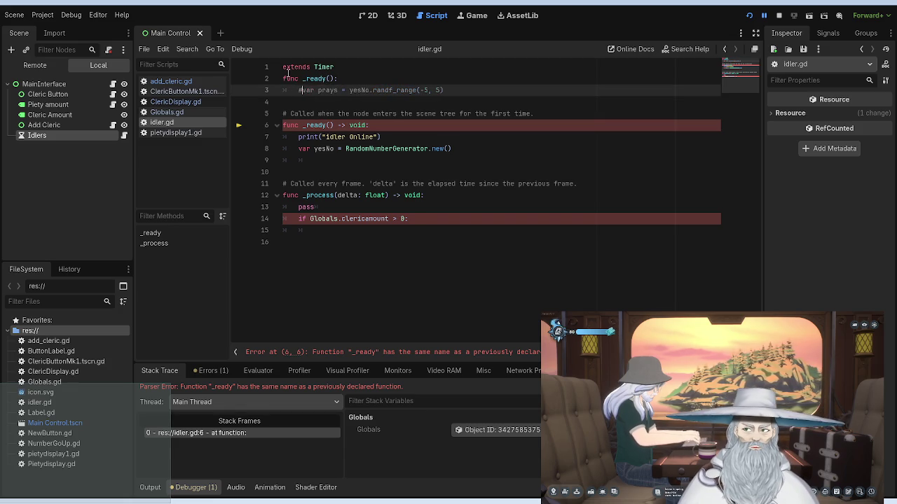
{"action": "left_click", "coordinate": [283, 78]}
{"action": "type", "text": "#"}
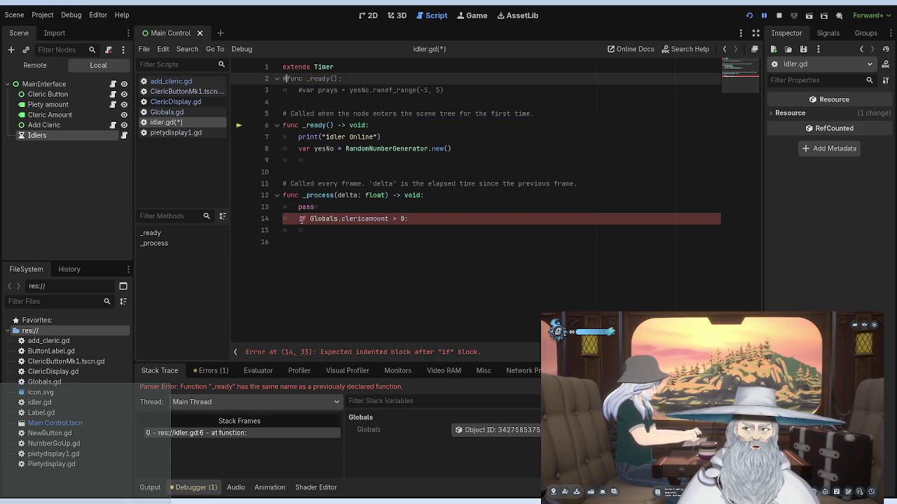
{"action": "left_click", "coordinate": [298, 218]}
{"action": "type", "text": "#"}
{"action": "left_click", "coordinate": [454, 148]}
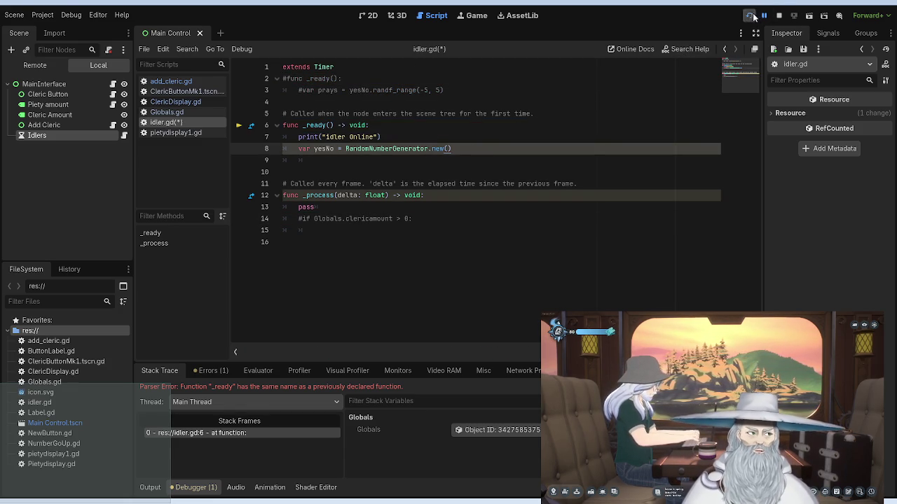
Step: Run the game to confirm 'idler Online' prints, then stop it and add a line after yesNo
{"action": "left_click", "coordinate": [749, 15]}
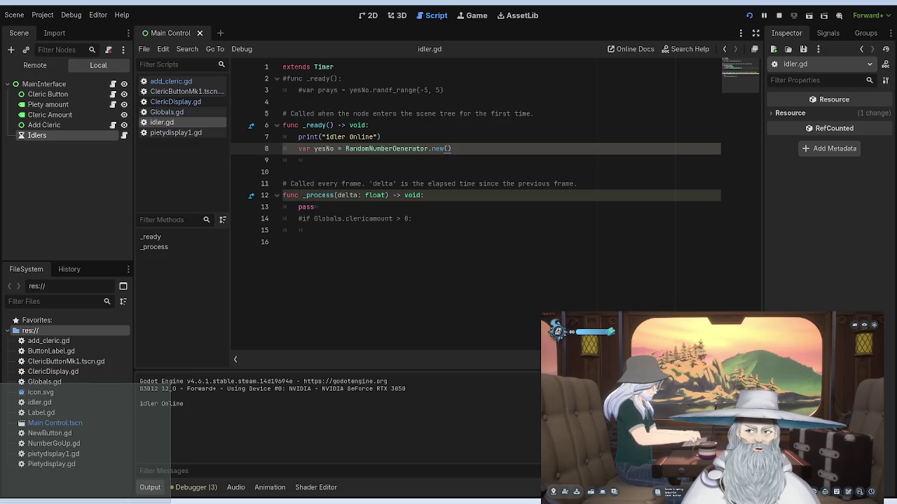
{"action": "key", "text": "F8"}
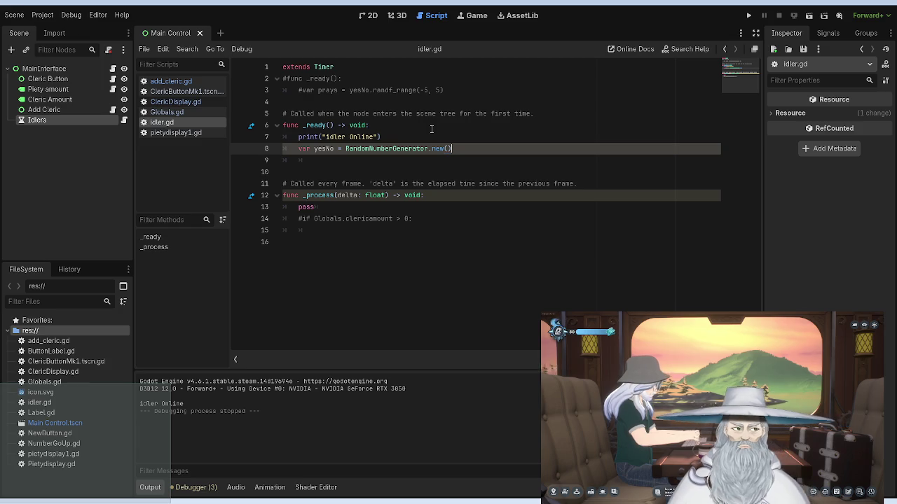
{"action": "key", "text": "Return"}
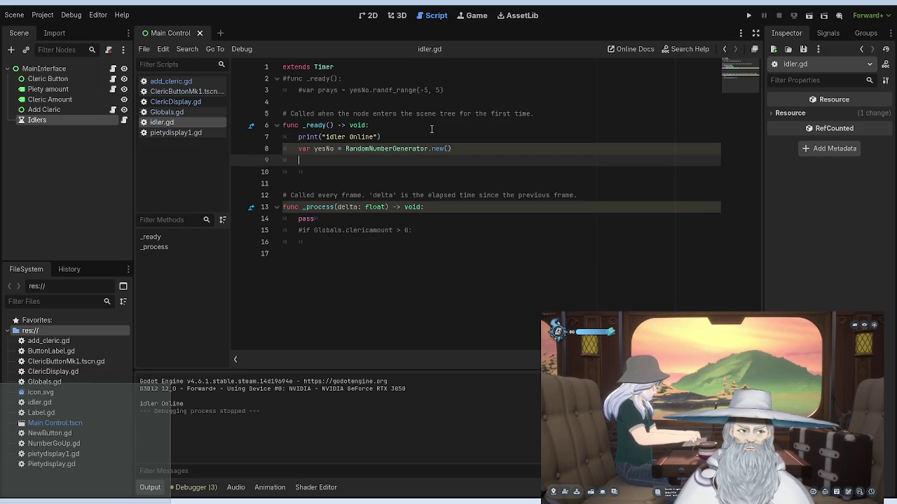
Step: Add print(yesNo) on line 9 inside _ready
{"action": "key", "text": "Tab"}
{"action": "type", "text": "PR"}
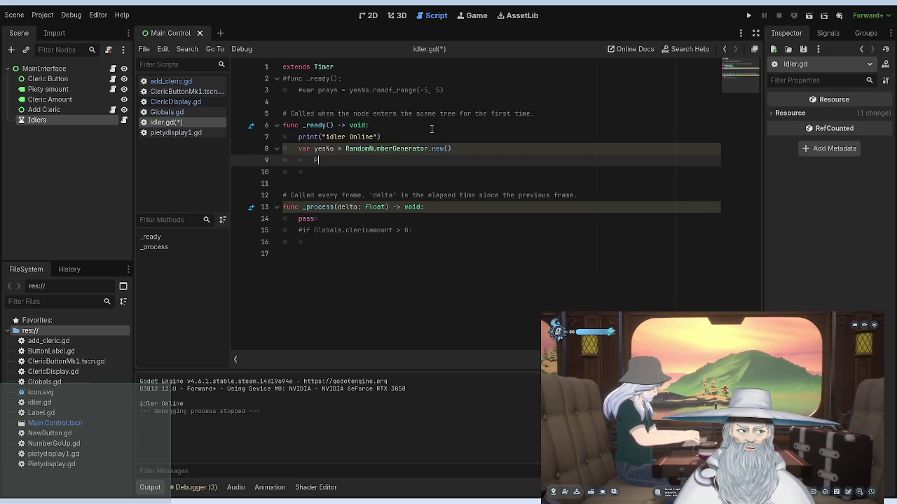
{"action": "key", "text": "BackSpace"}
{"action": "key", "text": "BackSpace"}
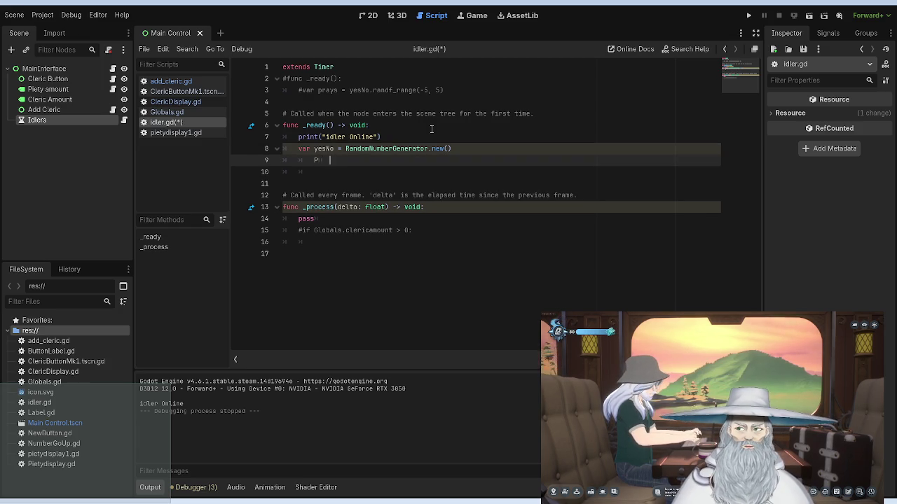
{"action": "key", "text": "Tab"}
{"action": "key", "text": "BackSpace"}
{"action": "type", "text": "o"}
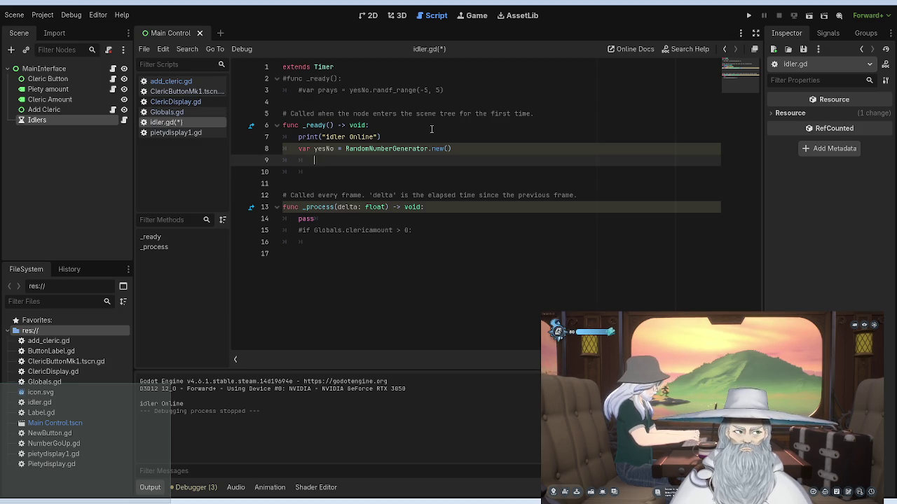
{"action": "type", "text": "INT"}
{"action": "key", "text": "BackSpace"}
{"action": "key", "text": "BackSpace"}
{"action": "key", "text": "BackSpace"}
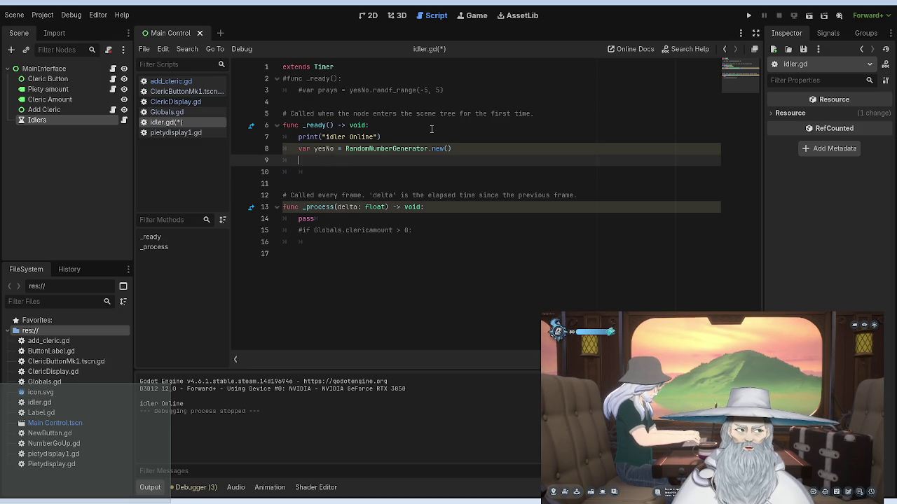
{"action": "type", "text": "P"}
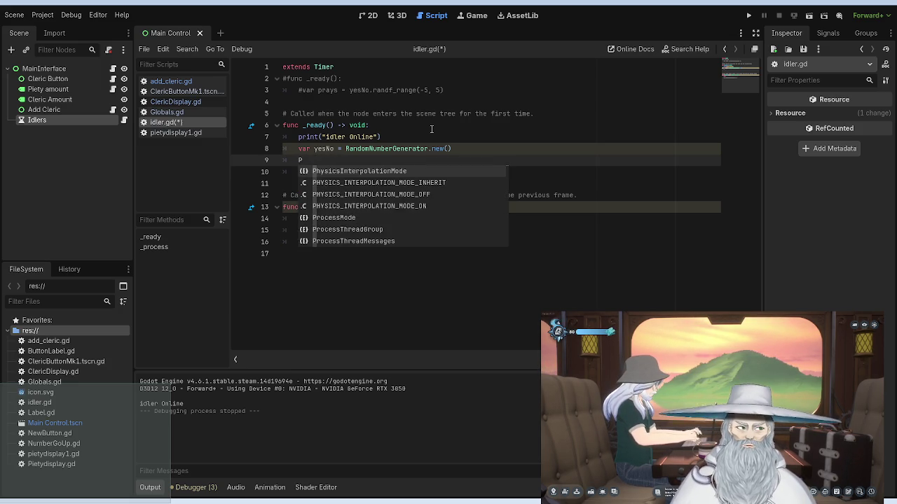
{"action": "key", "text": "BackSpace"}
{"action": "type", "text": "print"}
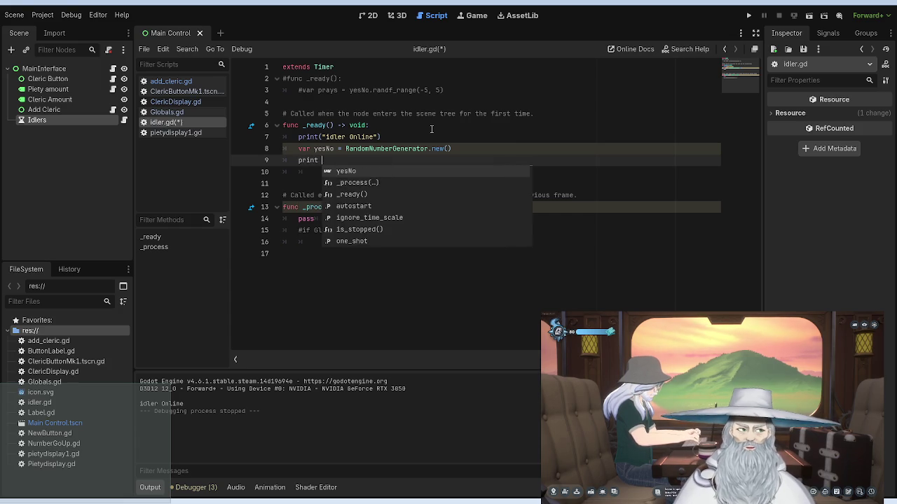
{"action": "type", "text": "(yesNo"}
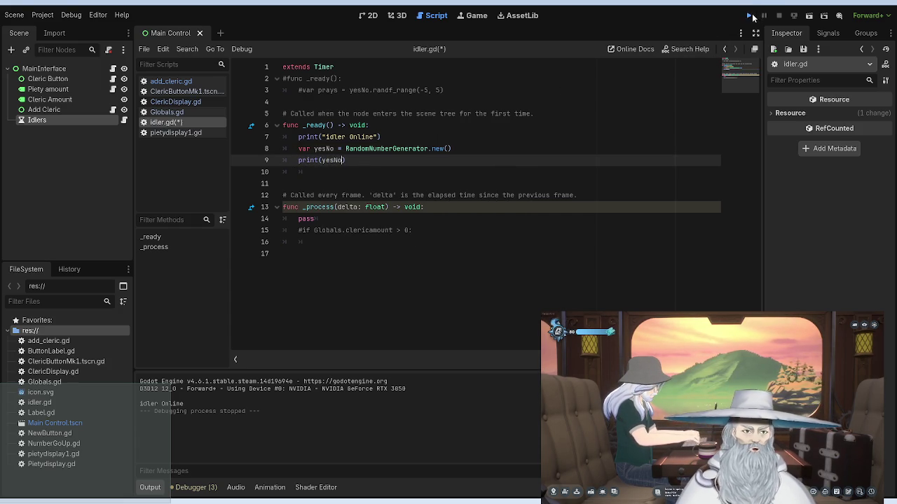
Step: Run the game to show the RandomNumberGenerator reference in Output, then stop it
{"action": "left_click", "coordinate": [752, 15]}
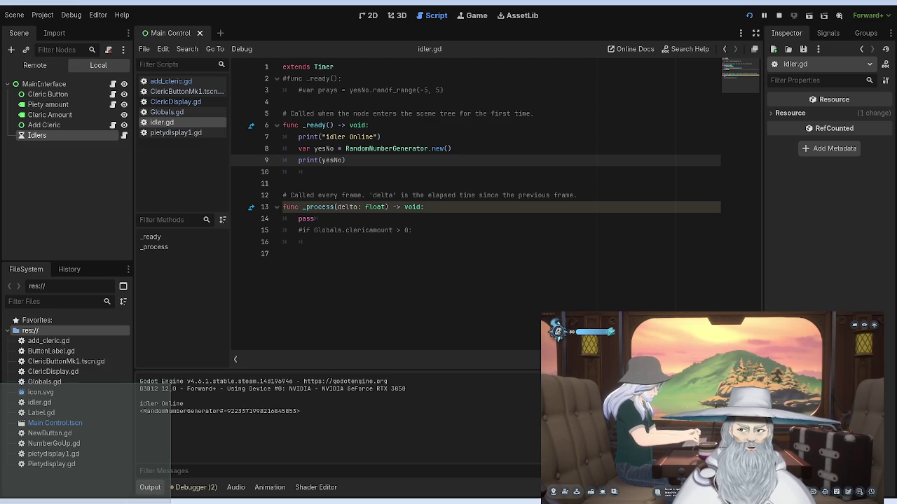
{"action": "left_click", "coordinate": [778, 14]}
{"action": "left_click", "coordinate": [446, 151]}
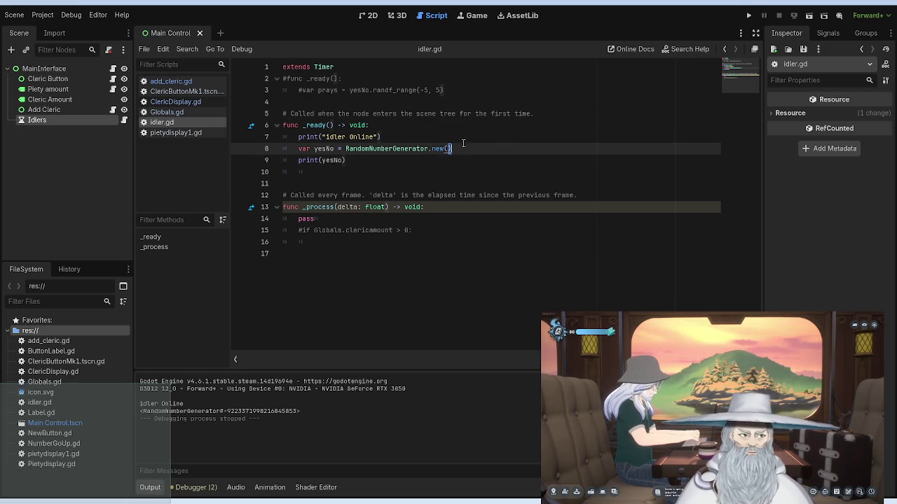
Step: Try inserting range() inside RandomNumberGenerator.new() and remove it again
{"action": "type", "text": "rang"}
{"action": "key", "text": "Return"}
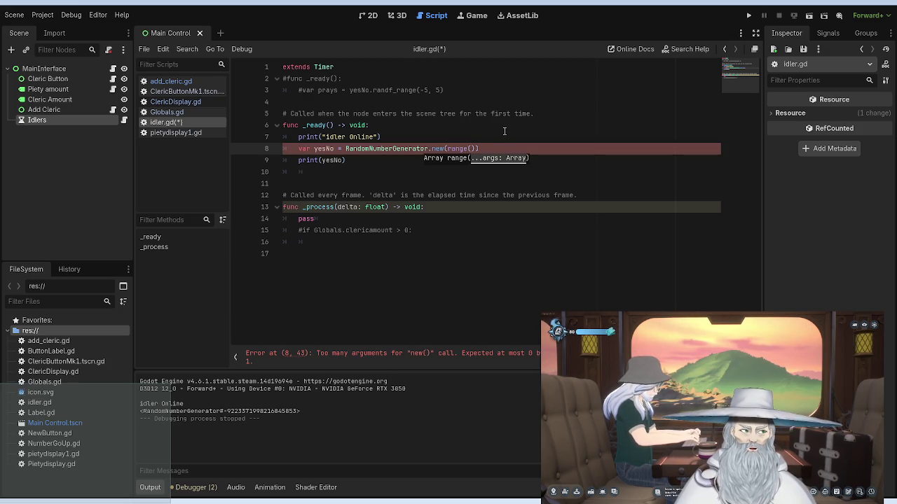
{"action": "key", "text": "BackSpace"}
{"action": "key", "text": "BackSpace"}
{"action": "key", "text": "BackSpace"}
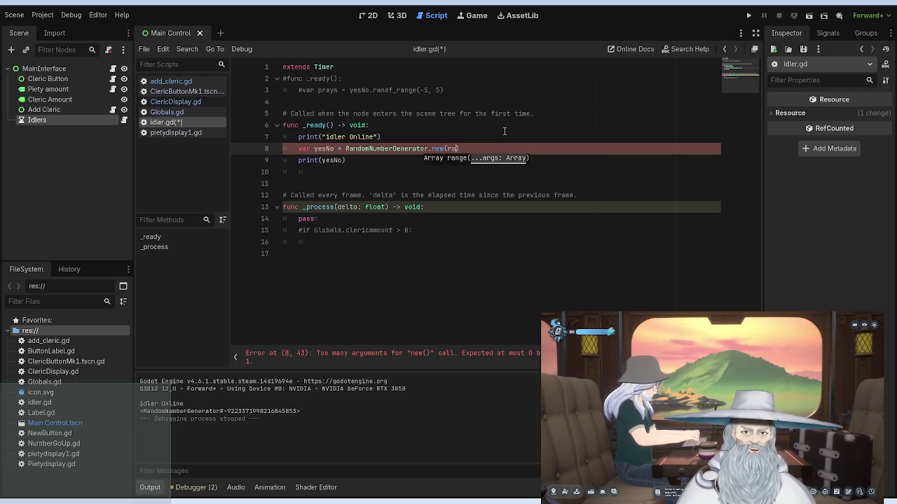
{"action": "left_click", "coordinate": [472, 144]}
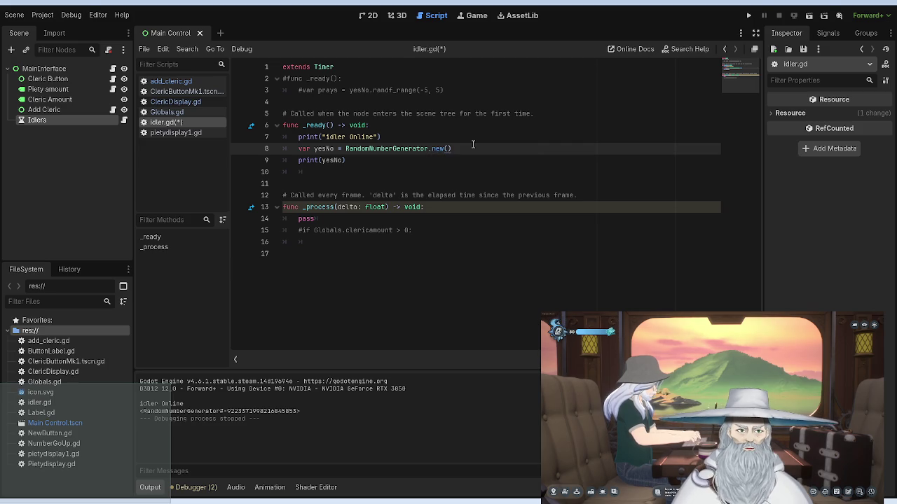
Step: Delete the print(yesNo) line from _ready, leaving blank lines after line 8
{"action": "key", "text": "Return"}
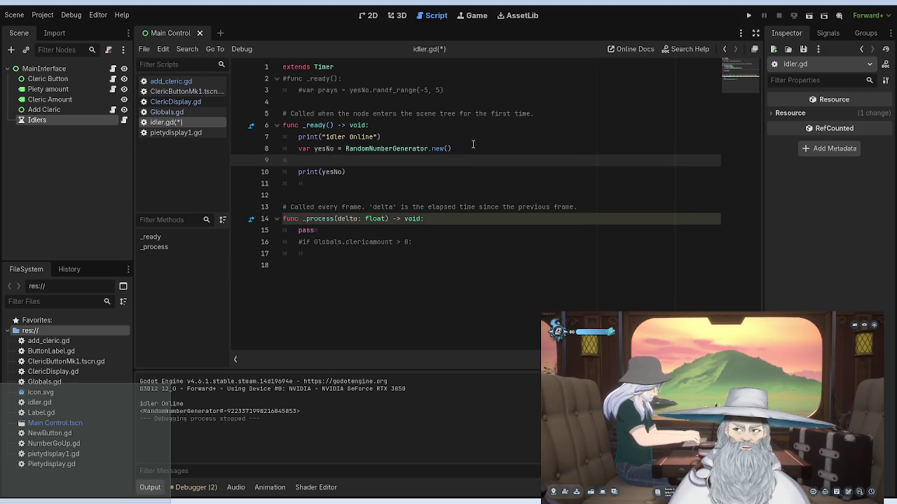
{"action": "key", "text": "Down"}
{"action": "key", "text": "Delete"}
{"action": "key", "text": "Delete"}
{"action": "key", "text": "Delete"}
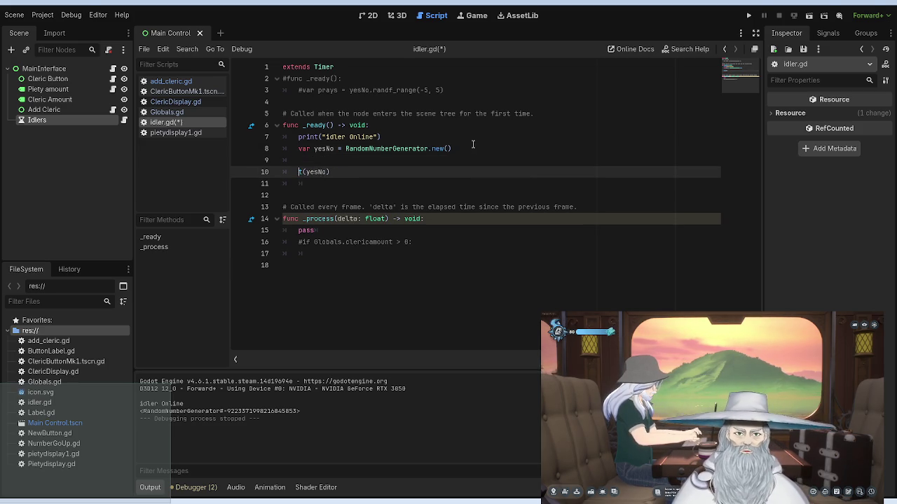
{"action": "key", "text": "Delete"}
{"action": "key", "text": "Delete"}
{"action": "key", "text": "Delete"}
{"action": "key", "text": "Up"}
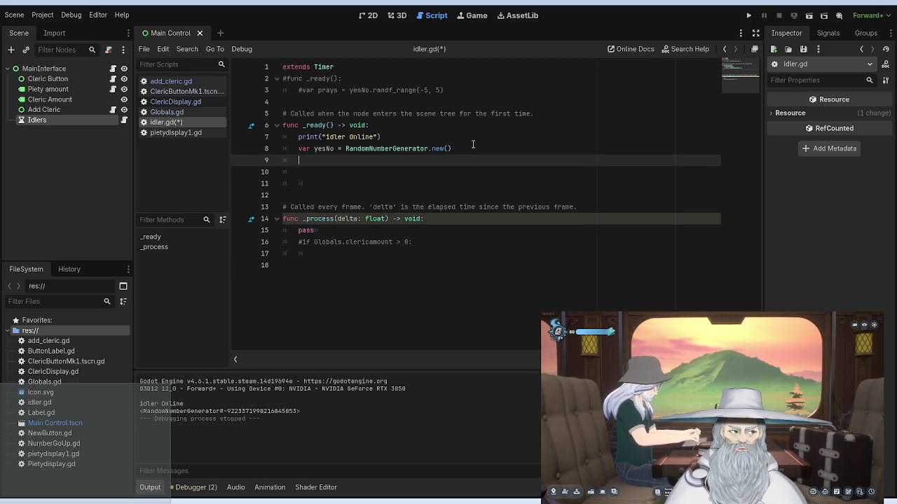
{"action": "key", "text": "Up"}
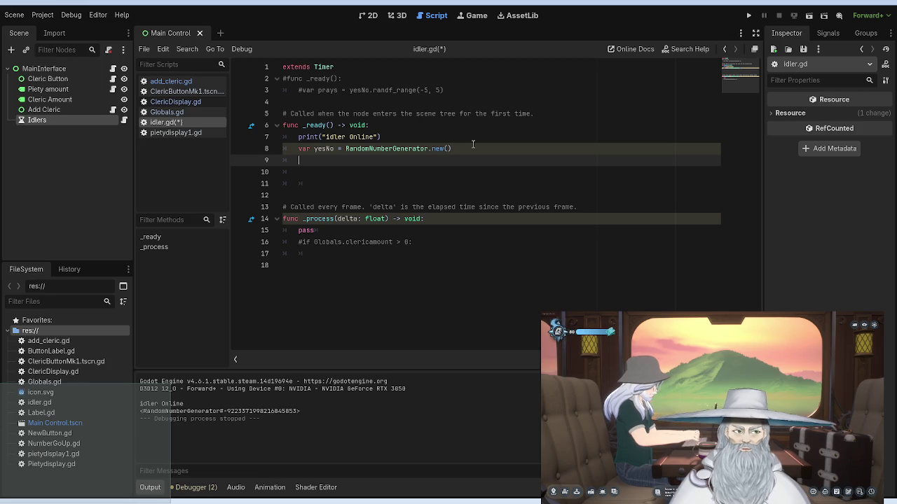
{"action": "left_click", "coordinate": [448, 230]}
{"action": "left_click", "coordinate": [447, 241]}
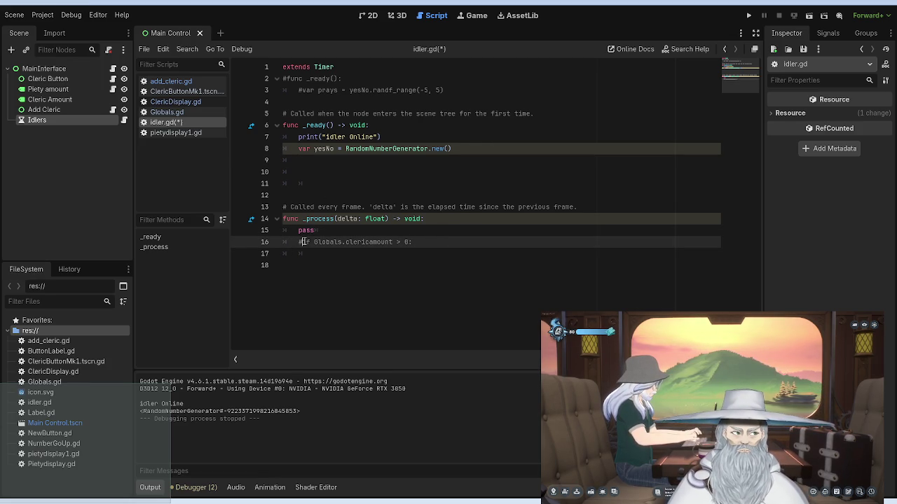
Step: Uncomment the clericamount if line, the top func _ready, and the prays line
{"action": "key", "text": "BackSpace"}
{"action": "left_click", "coordinate": [434, 241]}
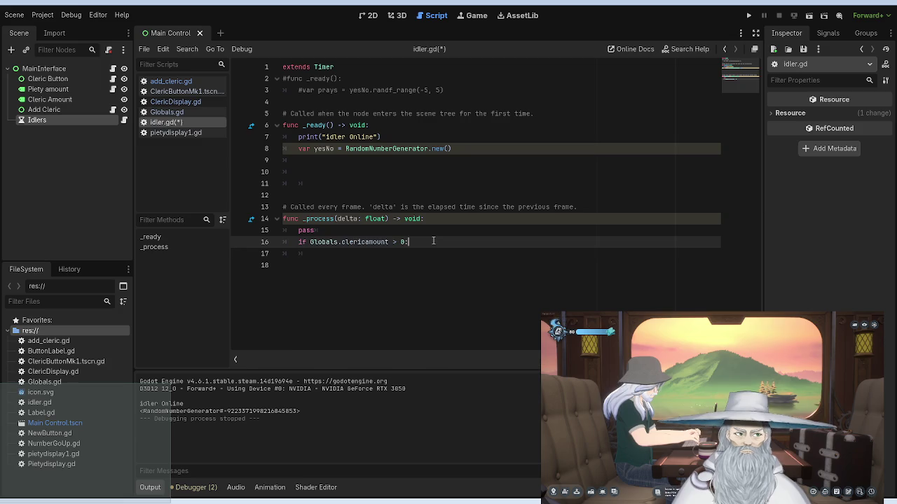
{"action": "key", "text": "Return"}
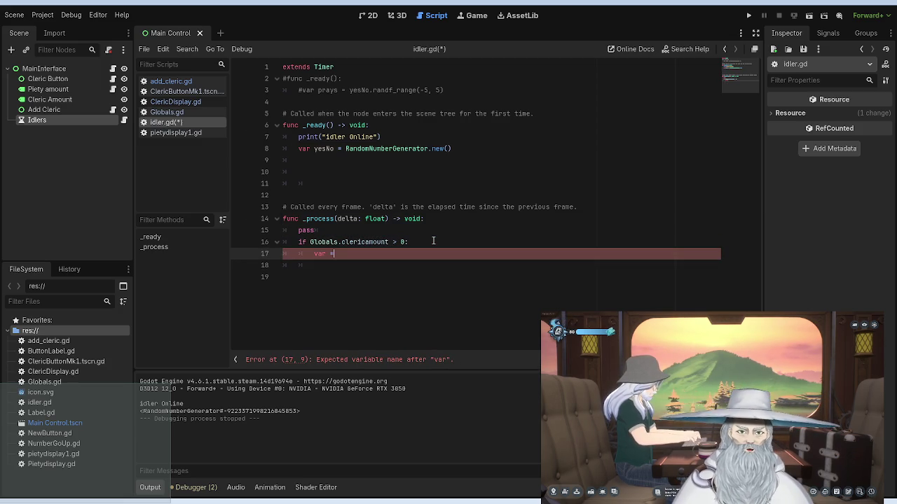
{"action": "type", "text": "var ="}
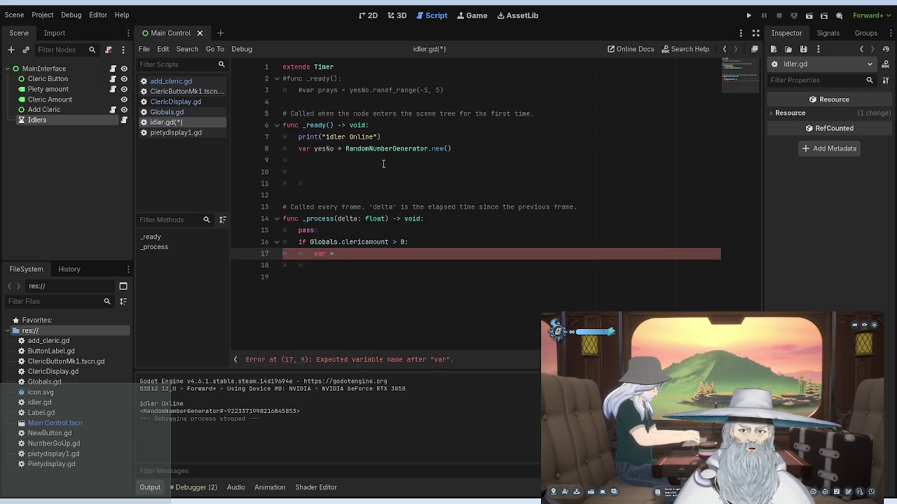
{"action": "left_click", "coordinate": [284, 79]}
{"action": "key", "text": "Delete"}
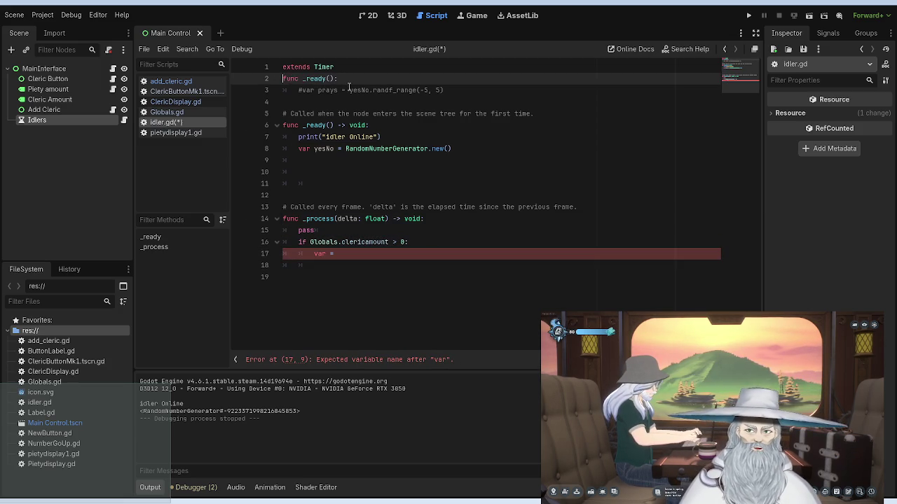
{"action": "left_click_drag", "start_coordinate": [443, 90], "coordinate": [298, 91]}
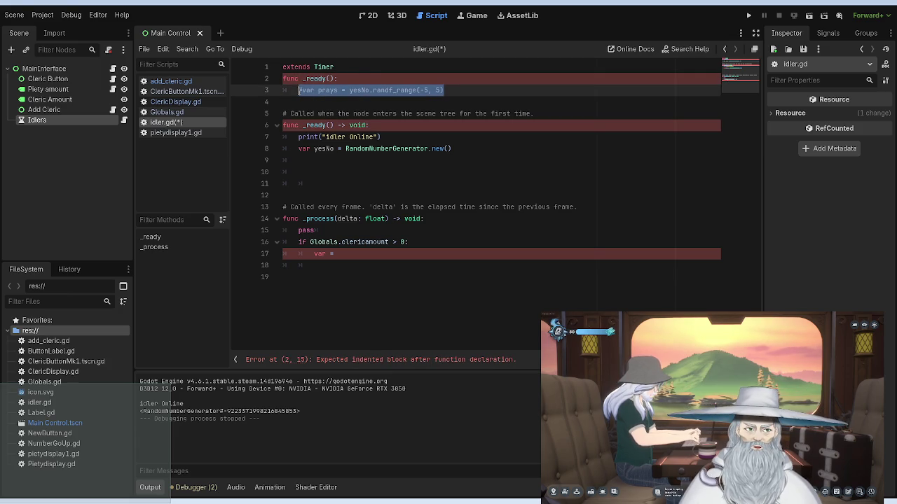
{"action": "left_click", "coordinate": [300, 90]}
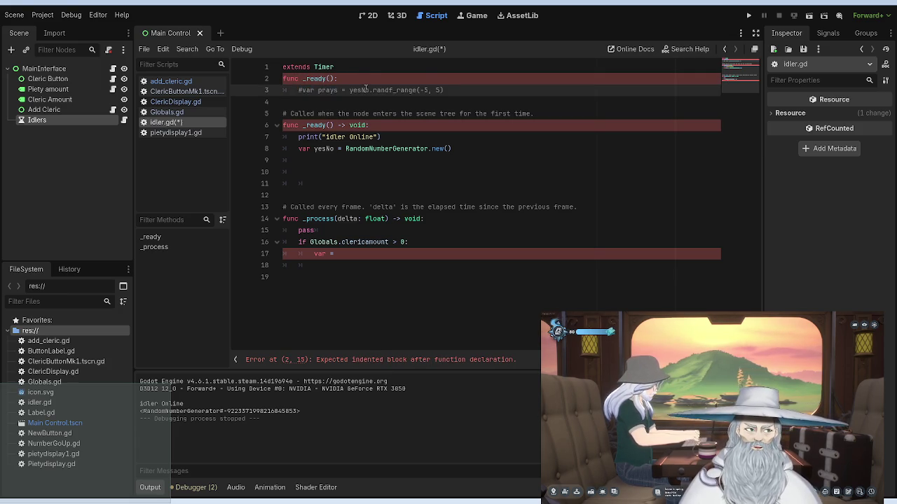
{"action": "key", "text": "Delete"}
{"action": "left_click", "coordinate": [465, 92]}
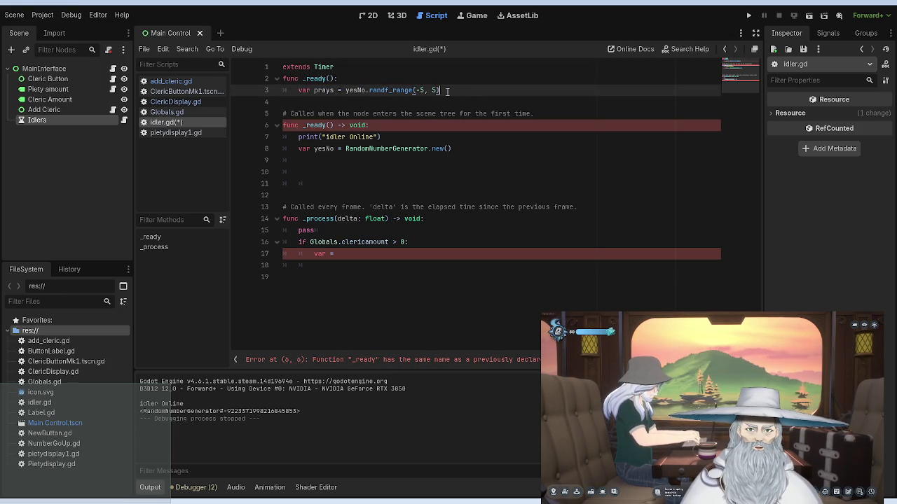
Step: Replace the unfinished var statement on line 17 with print('prays')
{"action": "left_click", "coordinate": [355, 253]}
{"action": "key", "text": "BackSpace"}
{"action": "key", "text": "BackSpace"}
{"action": "key", "text": "BackSpace"}
{"action": "type", "text": "pri"}
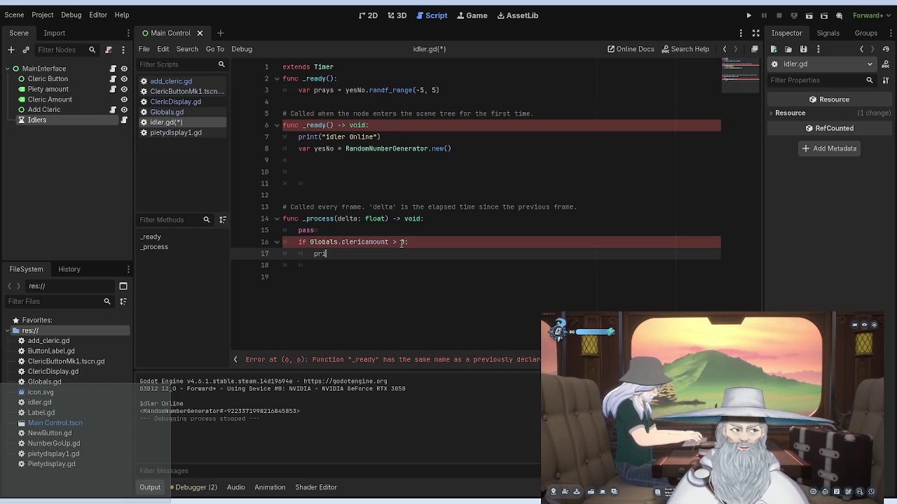
{"action": "type", "text": "nt"}
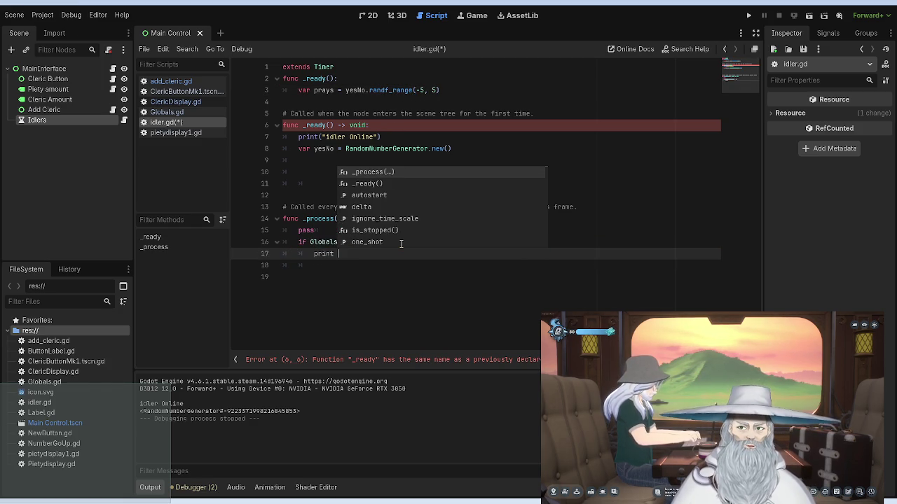
{"action": "key", "text": "BackSpace"}
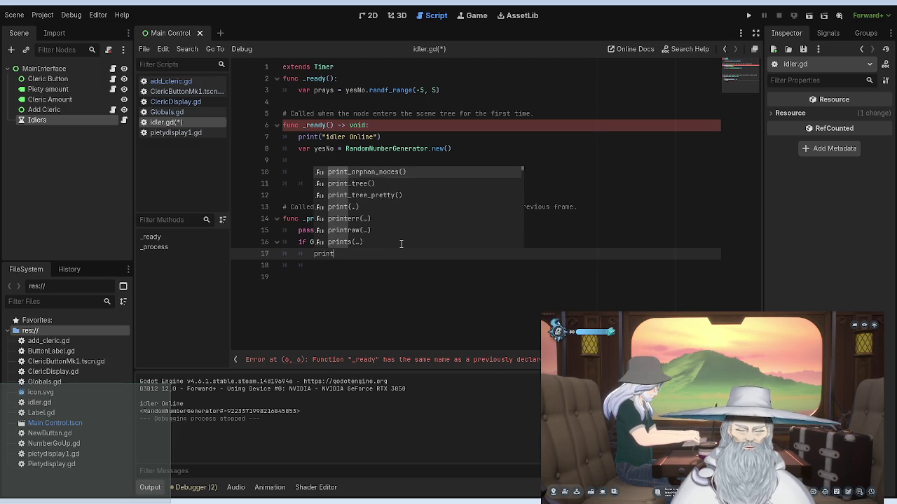
{"action": "type", "text": "(prays"}
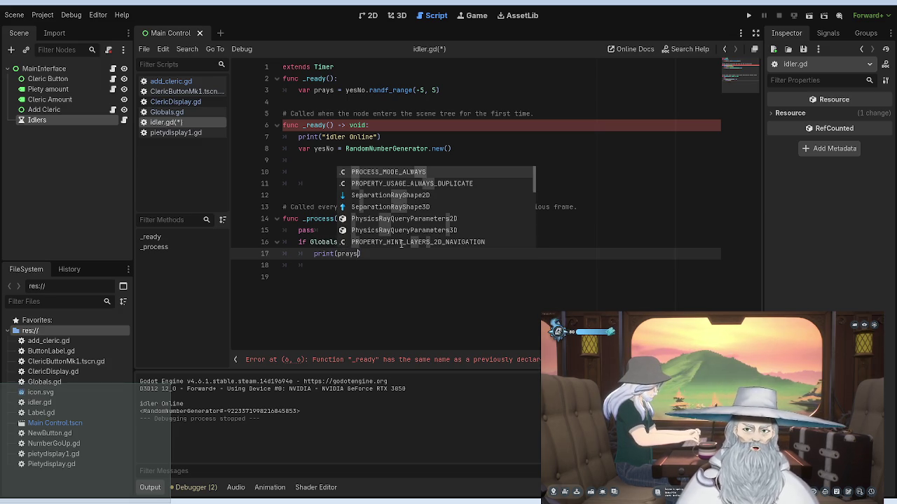
{"action": "type", "text": "'"}
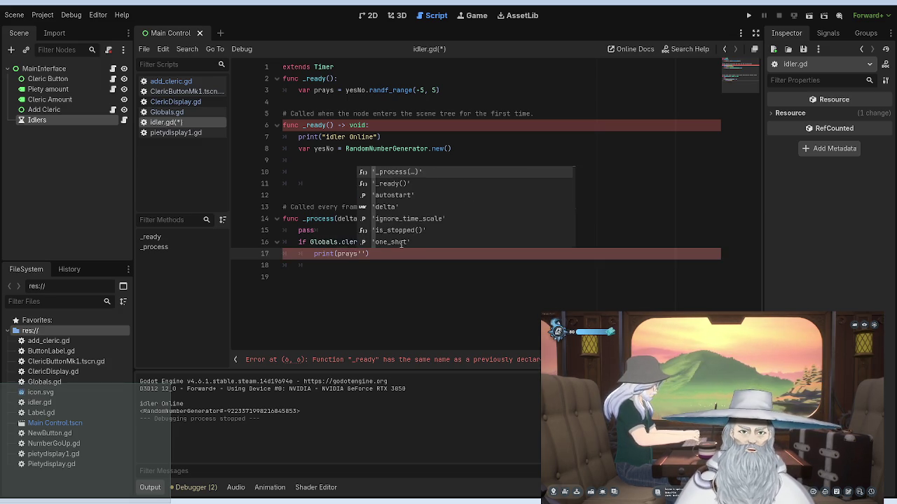
{"action": "type", "text": "'"}
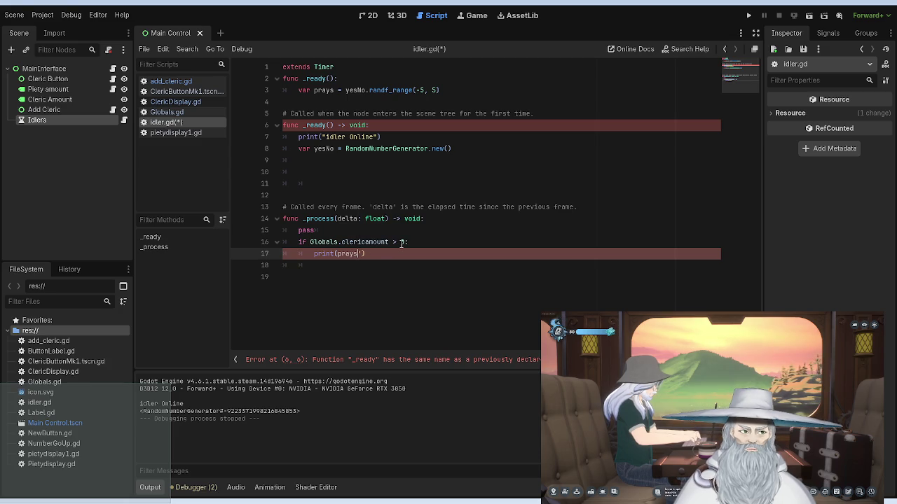
{"action": "key", "text": "BackSpace"}
{"action": "type", "text": "'"}
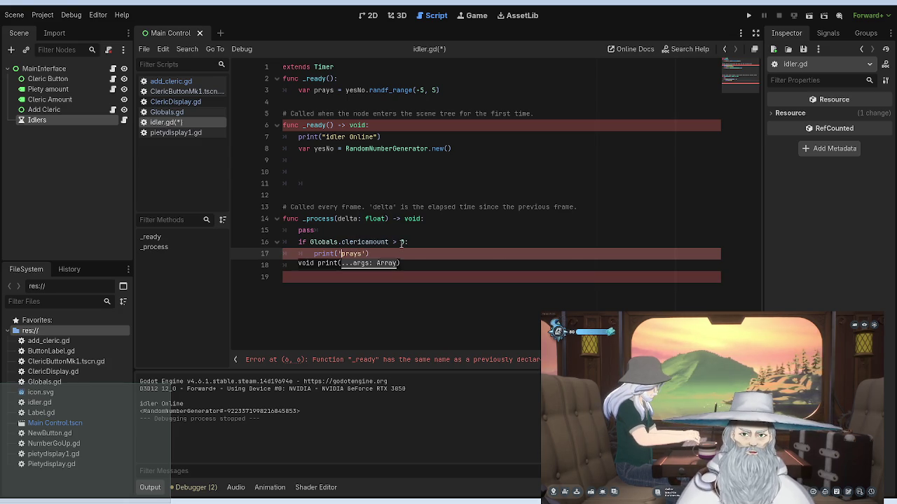
Step: Cut the prays randf_range line out of the top _ready
{"action": "left_click", "coordinate": [414, 217]}
{"action": "left_click", "coordinate": [387, 150]}
{"action": "left_click_drag", "start_coordinate": [385, 125], "coordinate": [377, 117]}
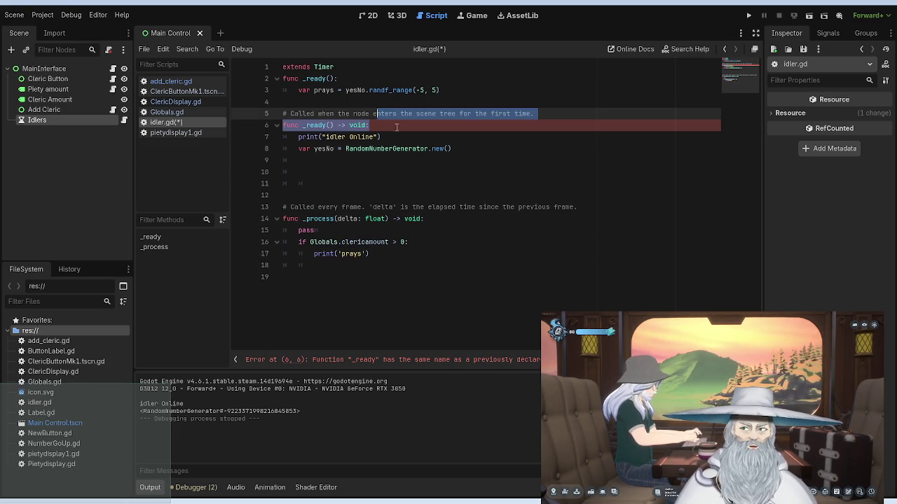
{"action": "left_click", "coordinate": [385, 125]}
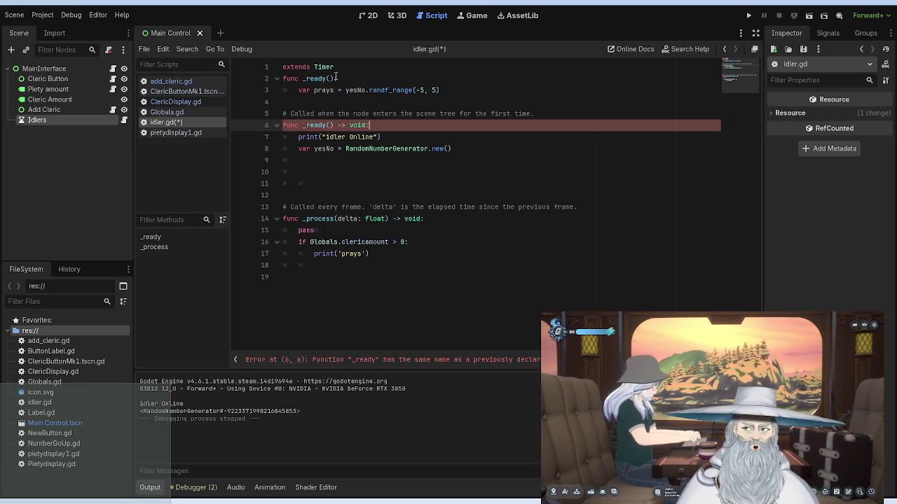
{"action": "left_click_drag", "start_coordinate": [447, 89], "coordinate": [299, 89]}
{"action": "key", "text": "ctrl+c"}
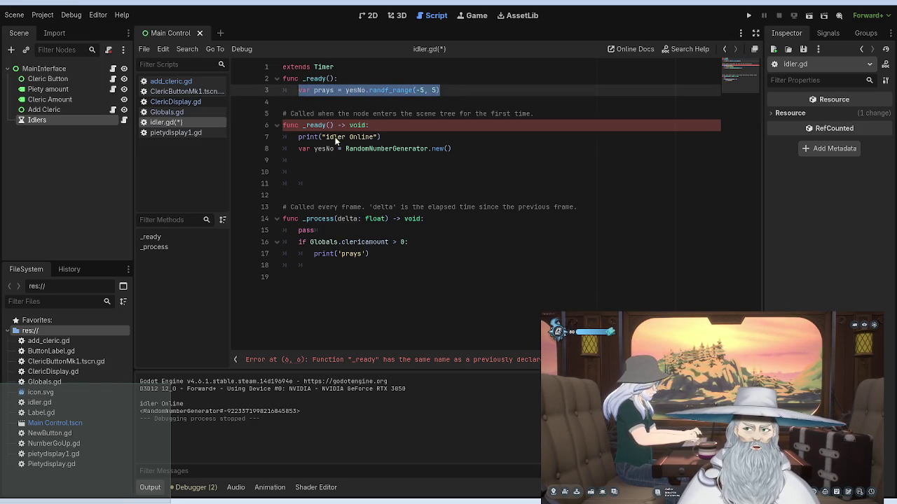
{"action": "key", "text": "BackSpace"}
Step: Paste the prays line into the real _ready and delete the duplicate func _ready() header
{"action": "left_click", "coordinate": [477, 146]}
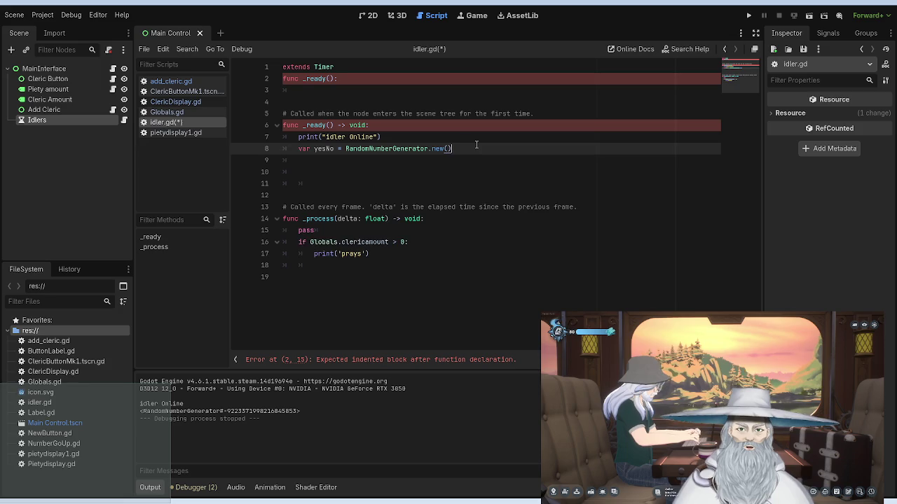
{"action": "key", "text": "Return"}
{"action": "key", "text": "ctrl+v"}
{"action": "left_click_drag", "start_coordinate": [337, 79], "coordinate": [277, 78]}
{"action": "key", "text": "BackSpace"}
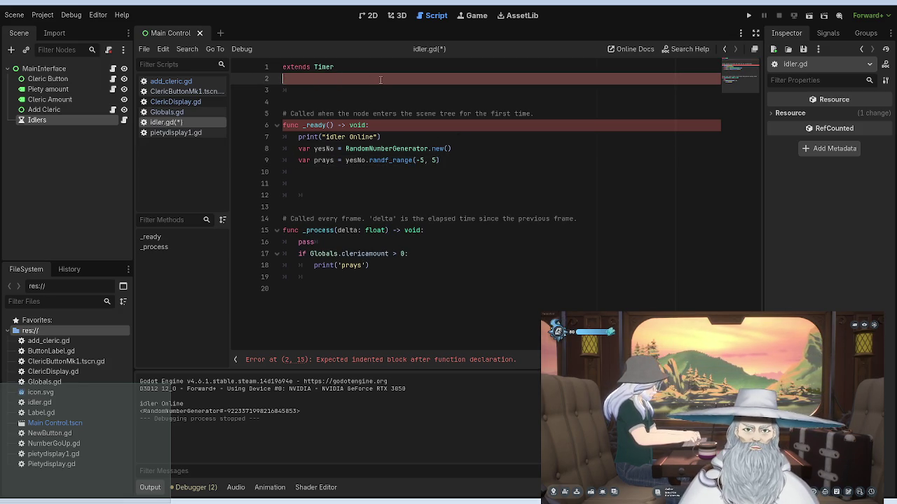
{"action": "key", "text": "BackSpace"}
Step: Move the yesNo generator line to script level on line 3 and run the project
{"action": "left_click_drag", "start_coordinate": [460, 137], "coordinate": [299, 137]}
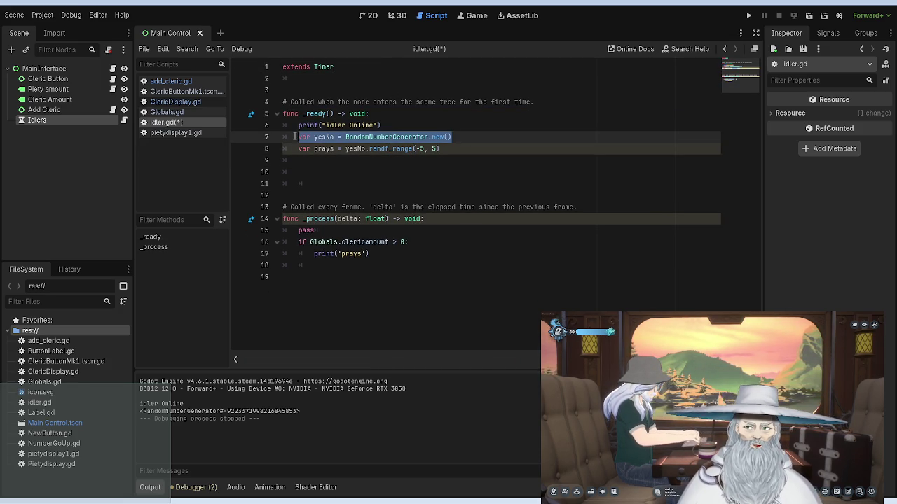
{"action": "key", "text": "ctrl+x"}
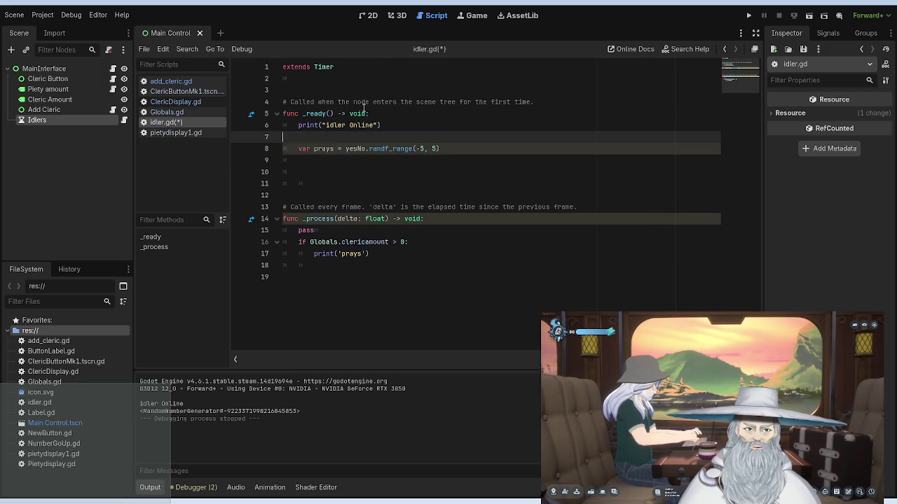
{"action": "key", "text": "BackSpace"}
{"action": "left_click", "coordinate": [334, 90]}
{"action": "key", "text": "ctrl+v"}
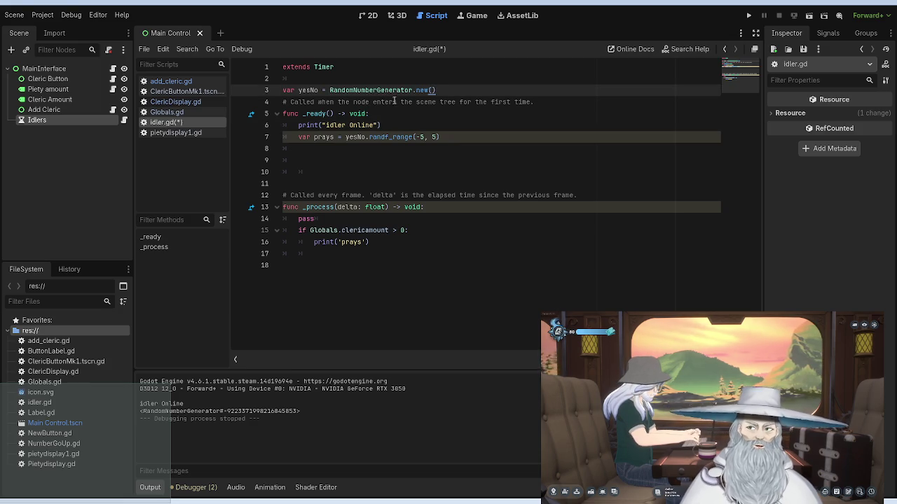
{"action": "left_click", "coordinate": [748, 16]}
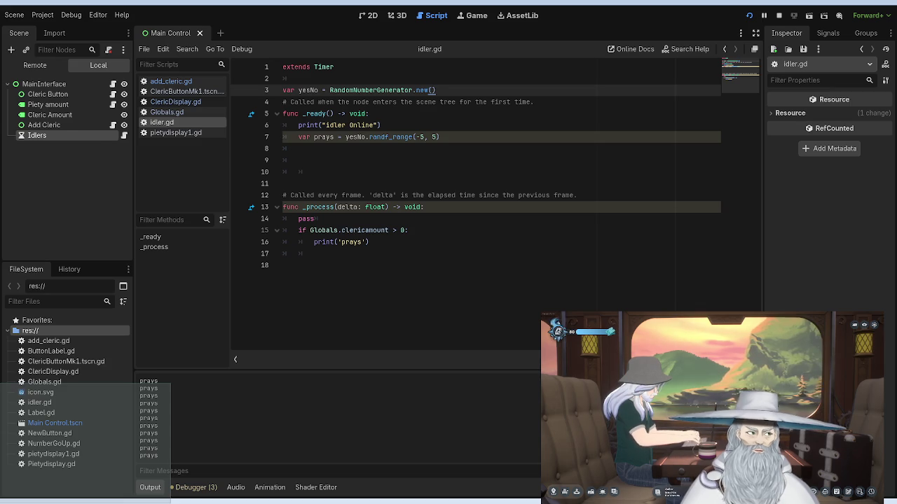
Step: Stop the game and change the _process print to print(str(prays))
{"action": "left_click", "coordinate": [429, 232]}
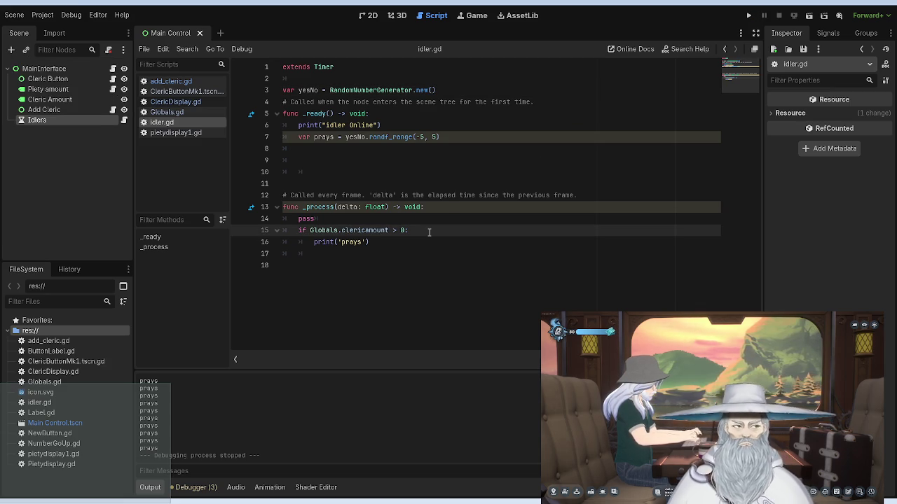
{"action": "key", "text": "Return"}
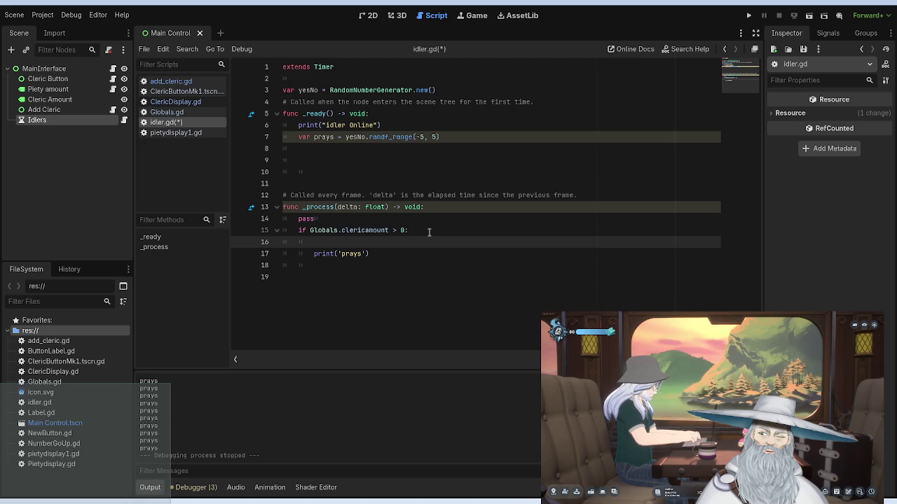
{"action": "key", "text": "Down"}
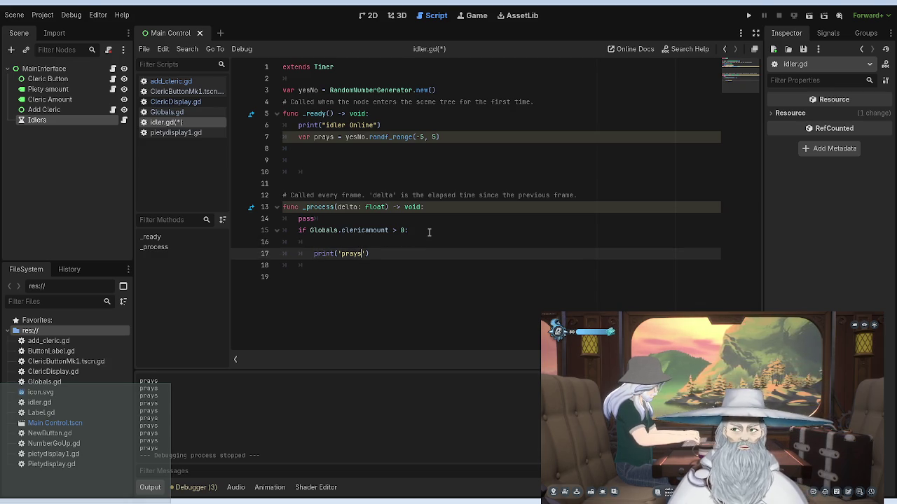
{"action": "key", "text": "BackSpace"}
{"action": "key", "text": "BackSpace"}
{"action": "key", "text": "BackSpace"}
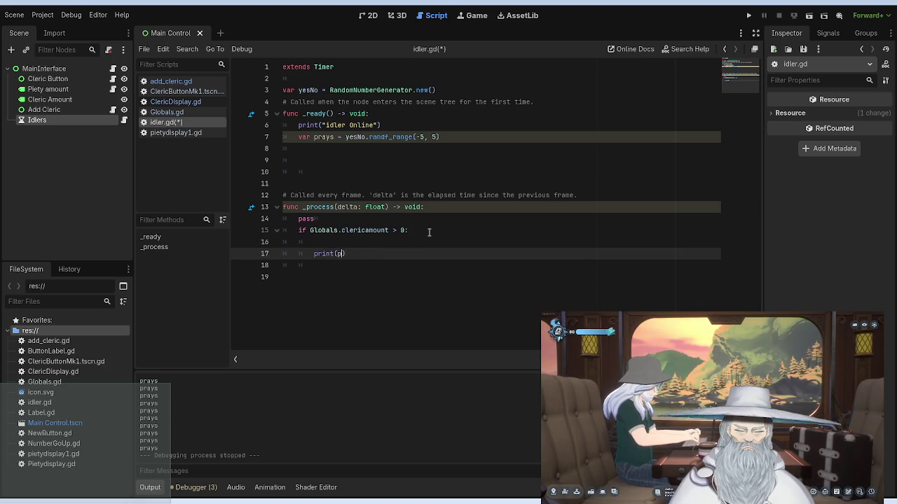
{"action": "type", "text": "rays"}
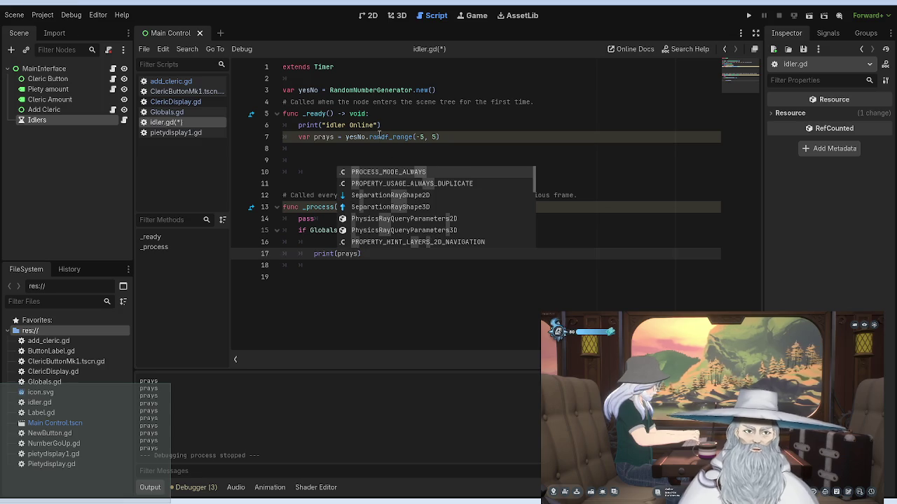
{"action": "left_click", "coordinate": [387, 139]}
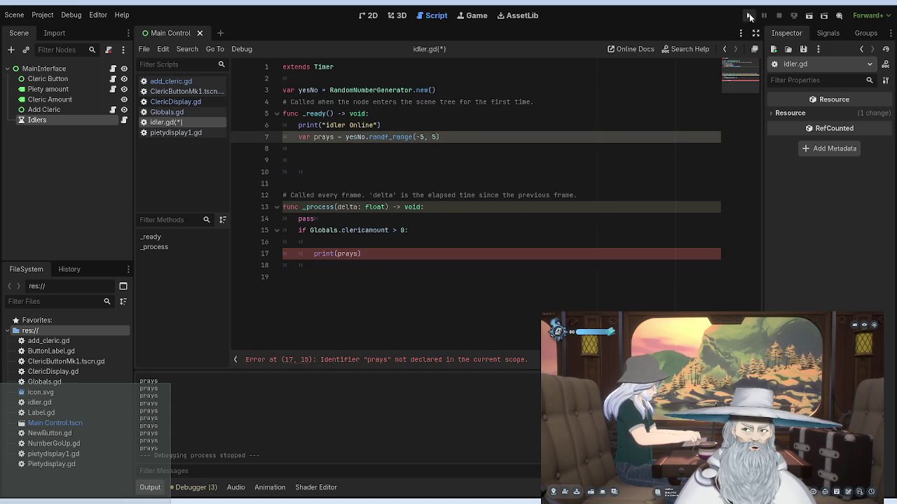
{"action": "left_click", "coordinate": [337, 253]}
{"action": "type", "text": "str("}
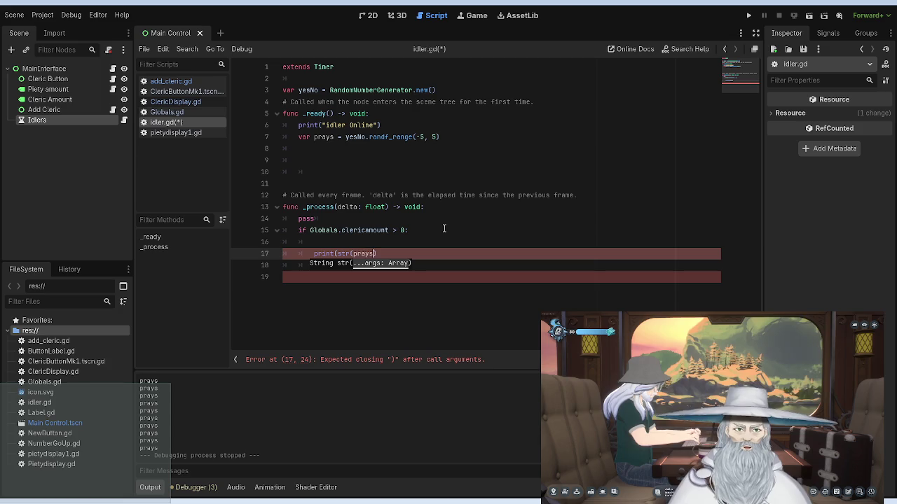
{"action": "key", "text": "End"}
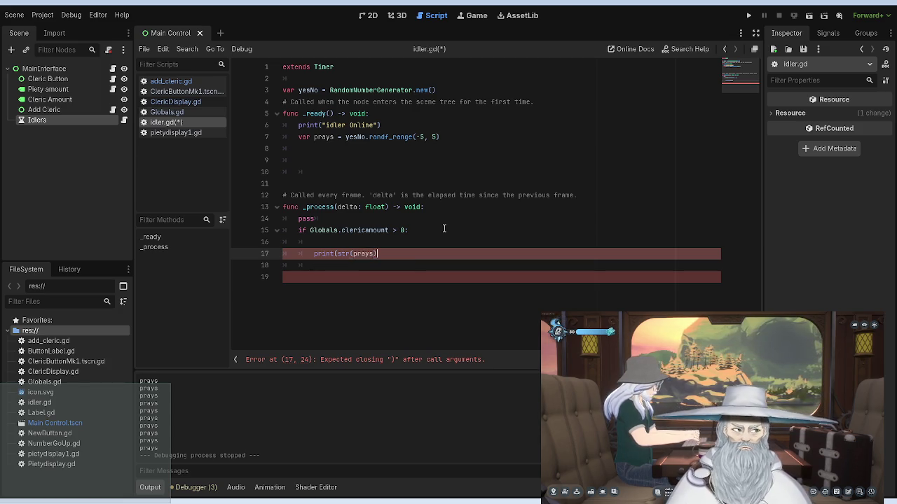
{"action": "type", "text": ")"}
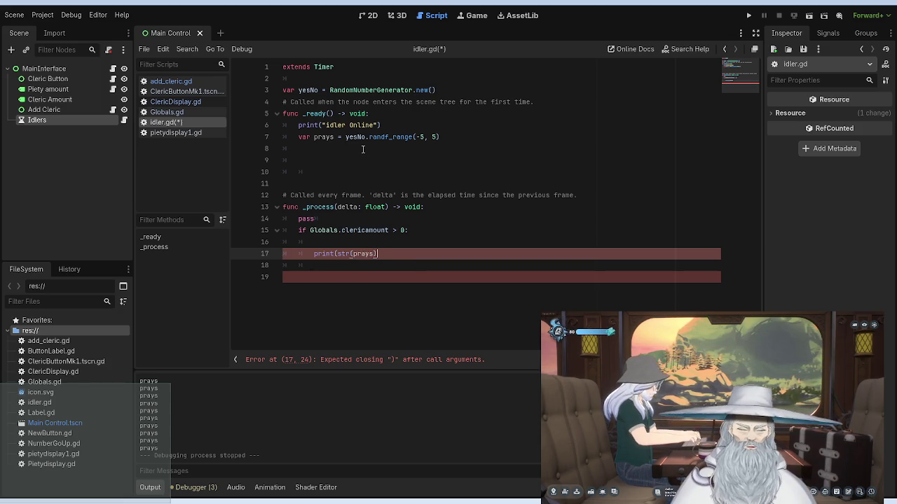
{"action": "type", "text": ")"}
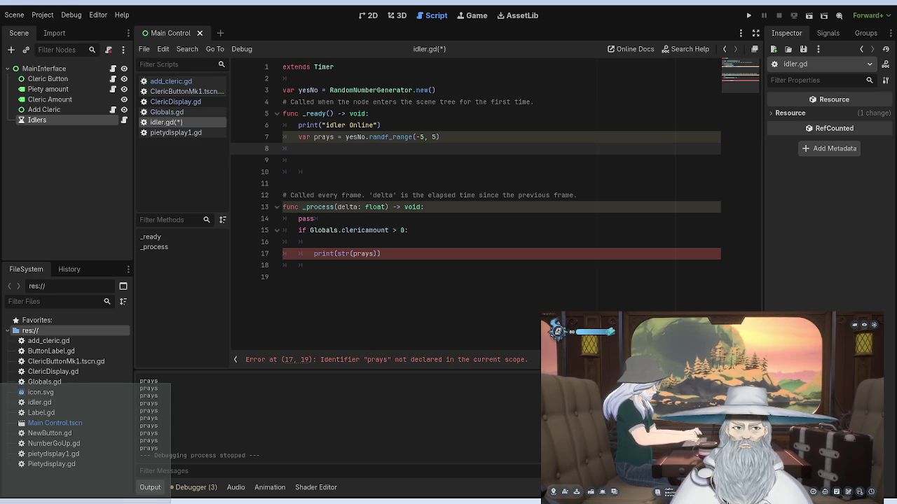
Step: Cut the var prays = yesNo.randf_range(-5, 5) line out of _ready
{"action": "left_click_drag", "start_coordinate": [445, 137], "coordinate": [299, 138]}
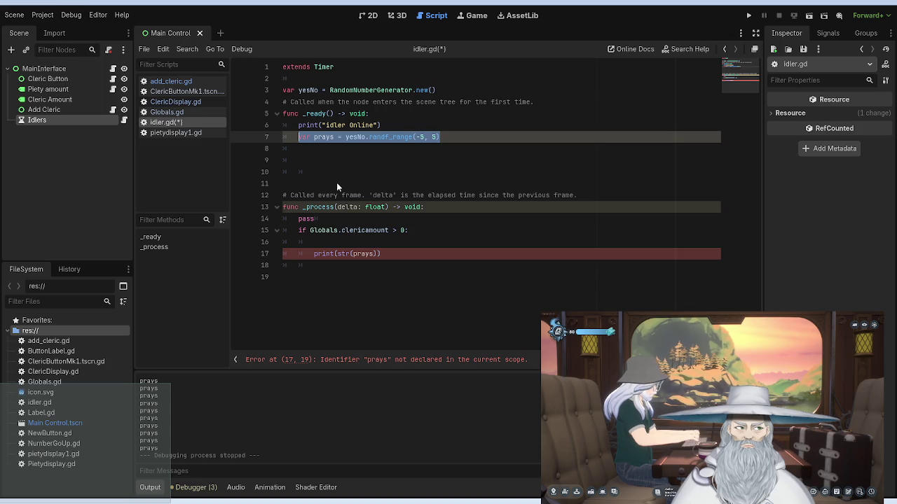
{"action": "key", "text": "ctrl+x"}
{"action": "left_click", "coordinate": [415, 229]}
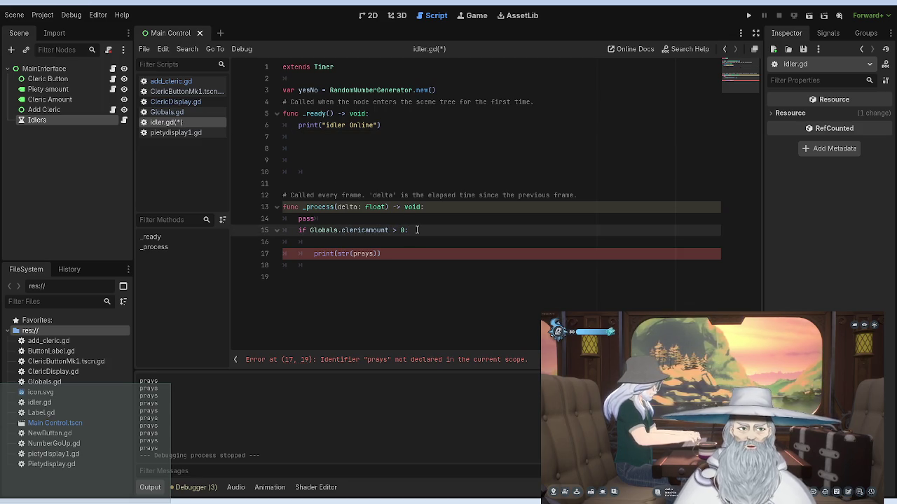
Step: Paste var prays = yesNo.randf_range(-5, 5) under the clericamount check, run the game, then stop it
{"action": "key", "text": "Return"}
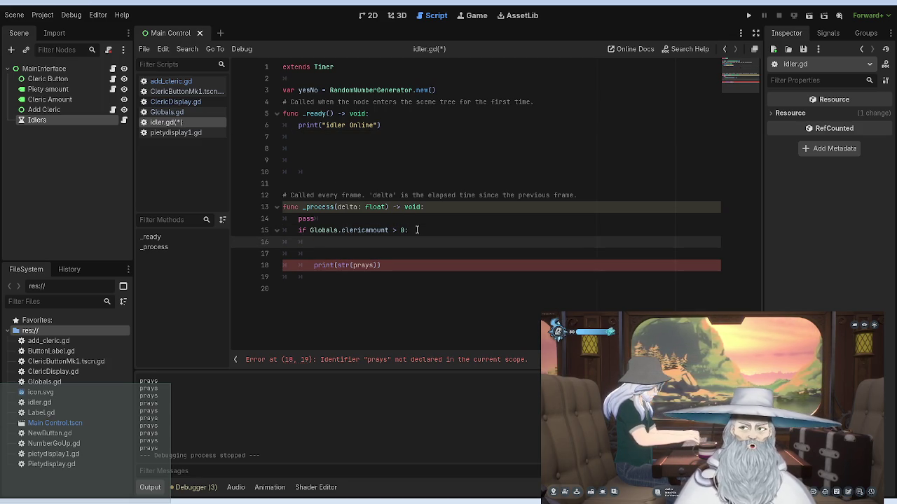
{"action": "key", "text": "ctrl+v"}
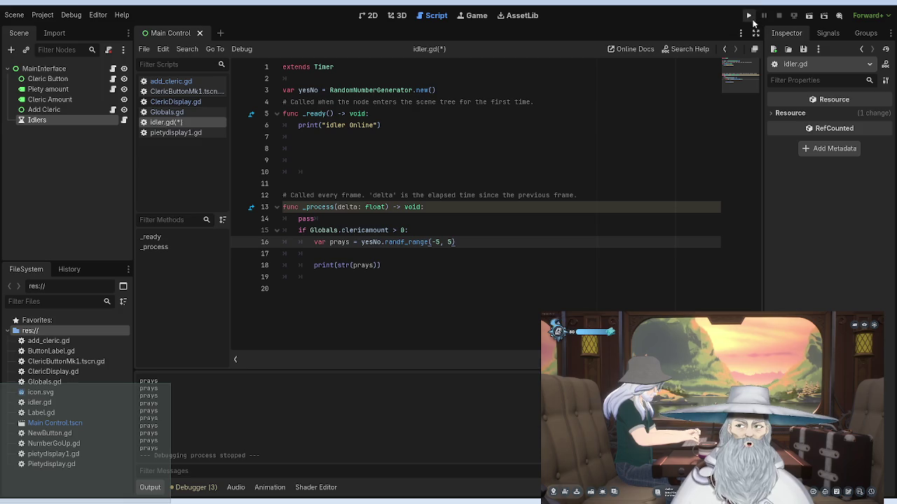
{"action": "left_click", "coordinate": [750, 17]}
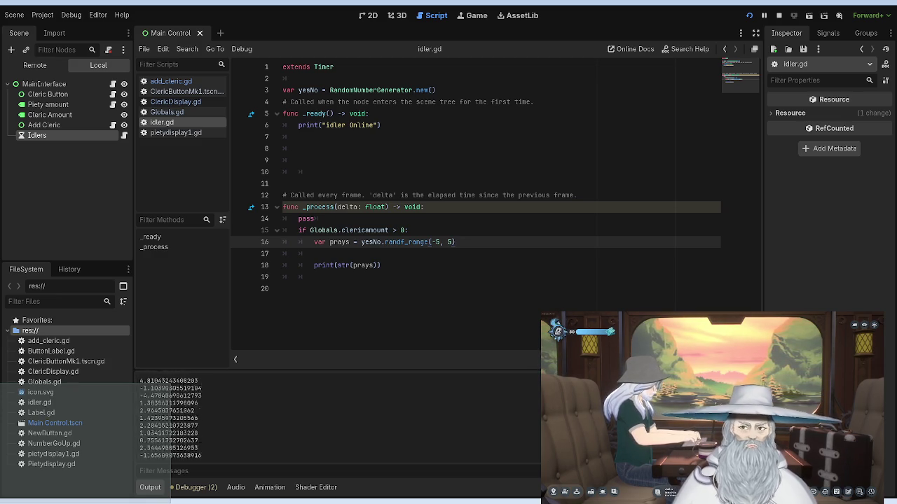
{"action": "key", "text": "F8"}
Step: Replace the print line with 'if prays = 0:' followed by two bare elif lines
{"action": "left_click", "coordinate": [398, 265]}
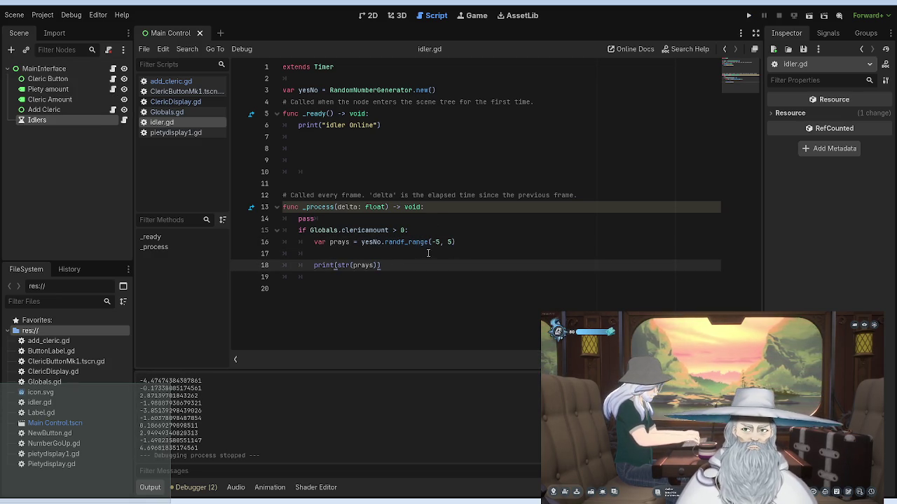
{"action": "key", "text": "BackSpace"}
{"action": "key", "text": "BackSpace"}
{"action": "key", "text": "BackSpace"}
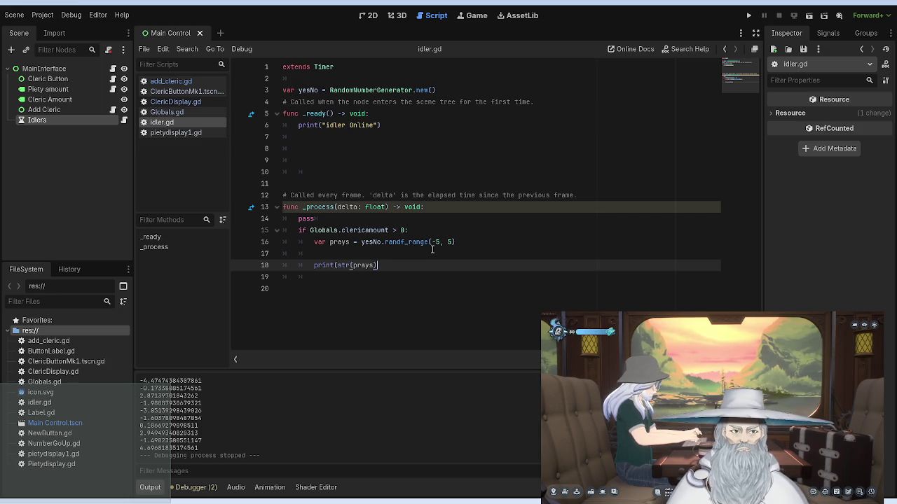
{"action": "key", "text": "BackSpace"}
{"action": "key", "text": "BackSpace"}
{"action": "key", "text": "BackSpace"}
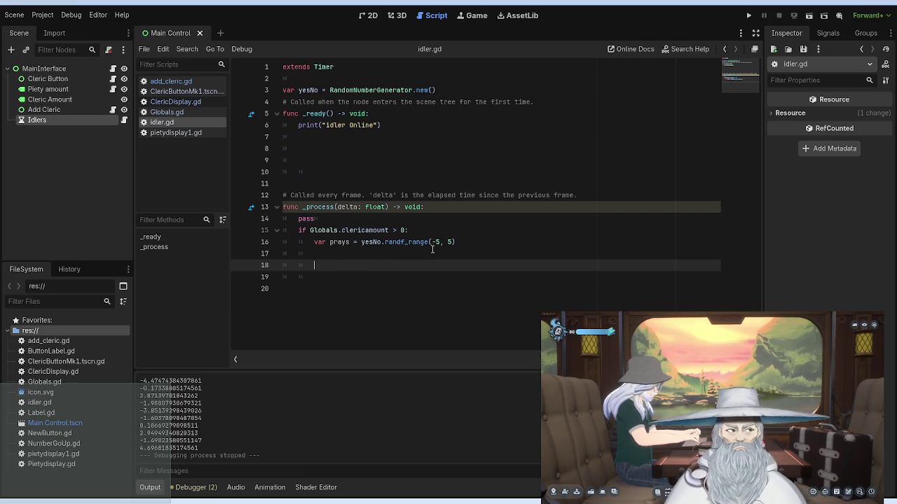
{"action": "type", "text": "if"}
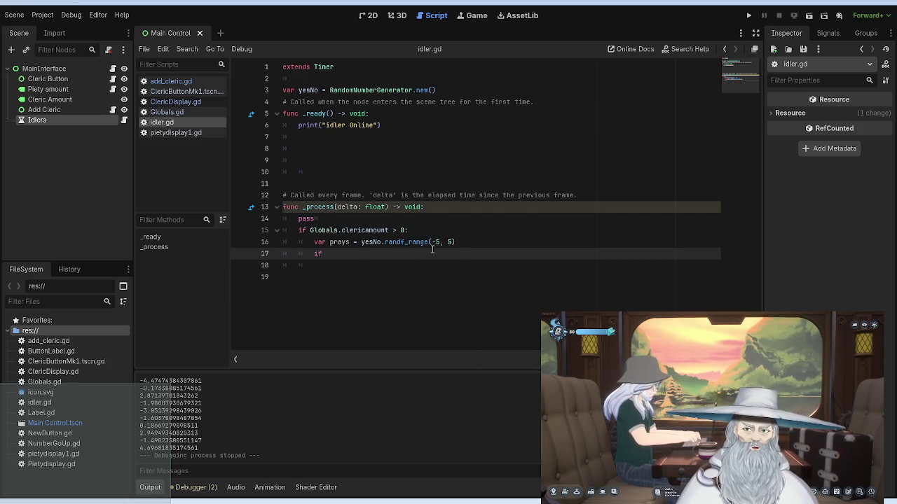
{"action": "key", "text": "Return"}
{"action": "type", "text": "f"}
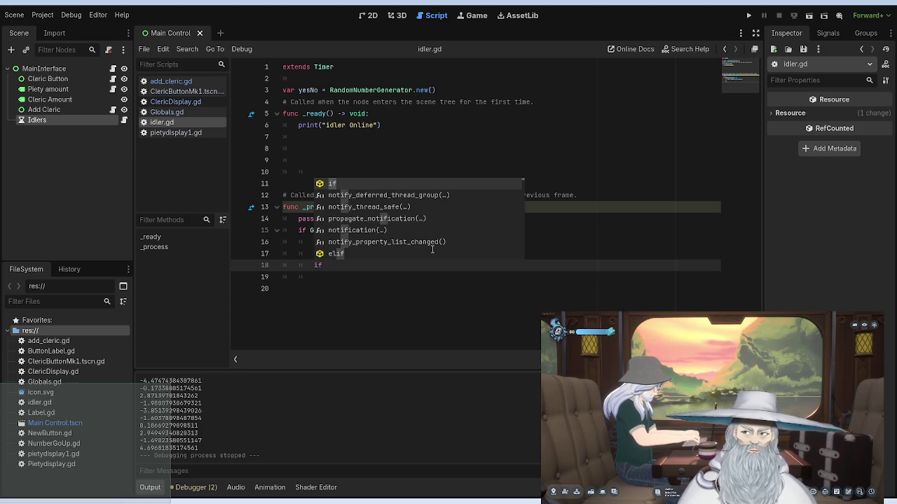
{"action": "key", "text": "BackSpace"}
{"action": "key", "text": "BackSpace"}
{"action": "type", "text": "elfi"}
{"action": "key", "text": "BackSpace"}
{"action": "key", "text": "BackSpace"}
{"action": "type", "text": "if"}
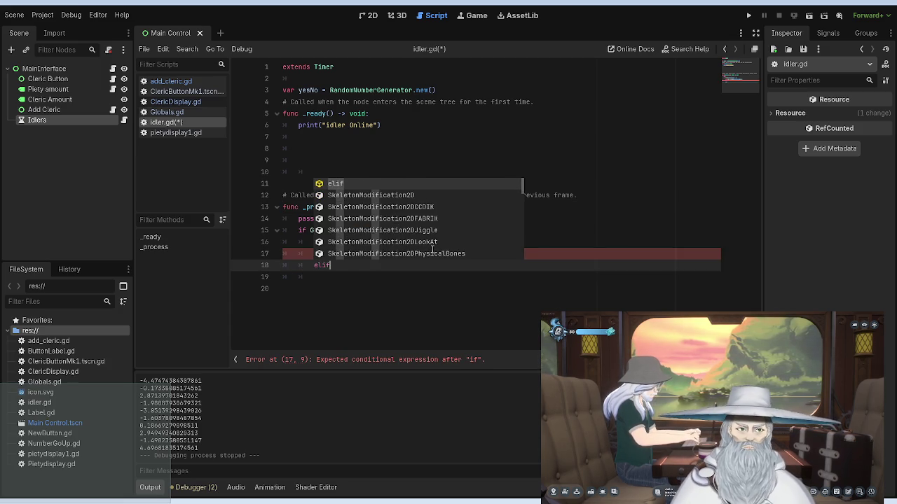
{"action": "left_click", "coordinate": [342, 253]}
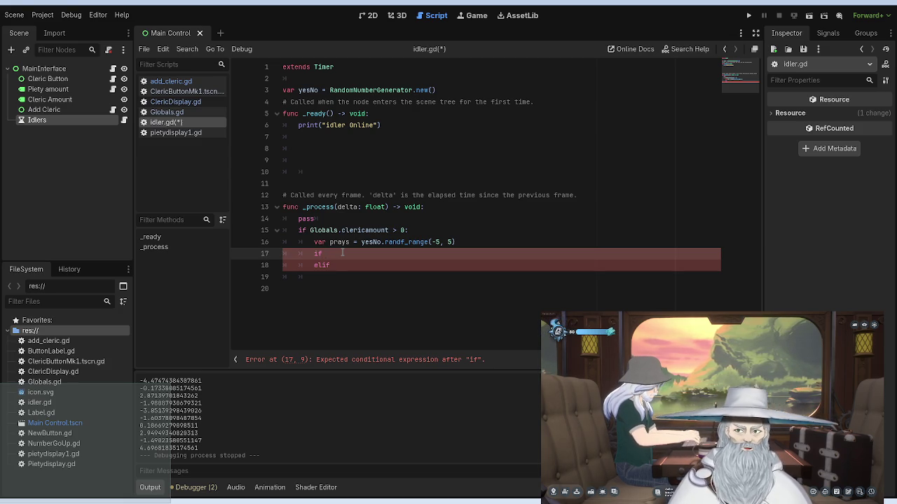
{"action": "key", "text": "Return"}
{"action": "type", "text": "elif"}
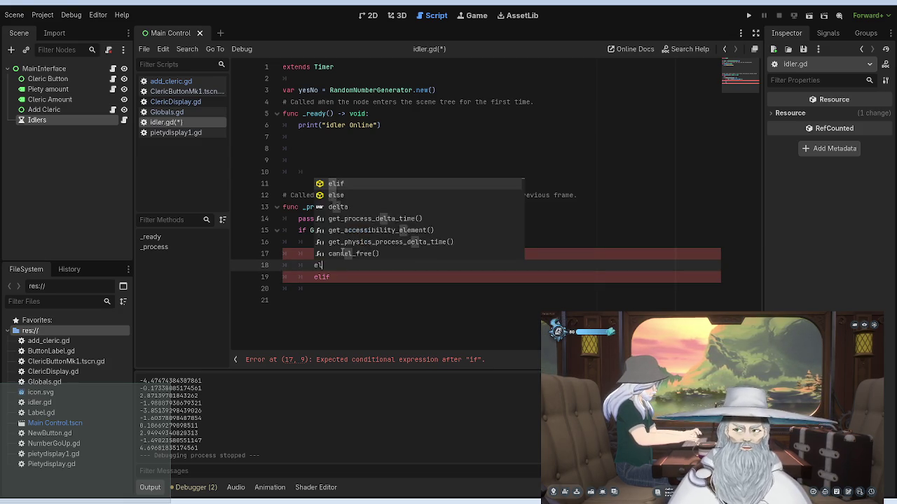
{"action": "left_click", "coordinate": [297, 180]}
{"action": "left_click", "coordinate": [349, 253]}
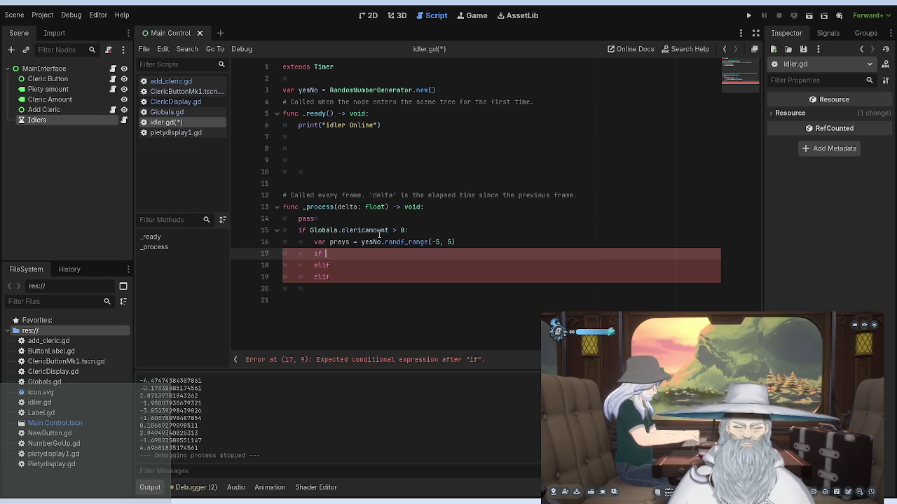
{"action": "type", "text": "praysd"}
{"action": "key", "text": "BackSpace"}
{"action": "type", "text": "= "}
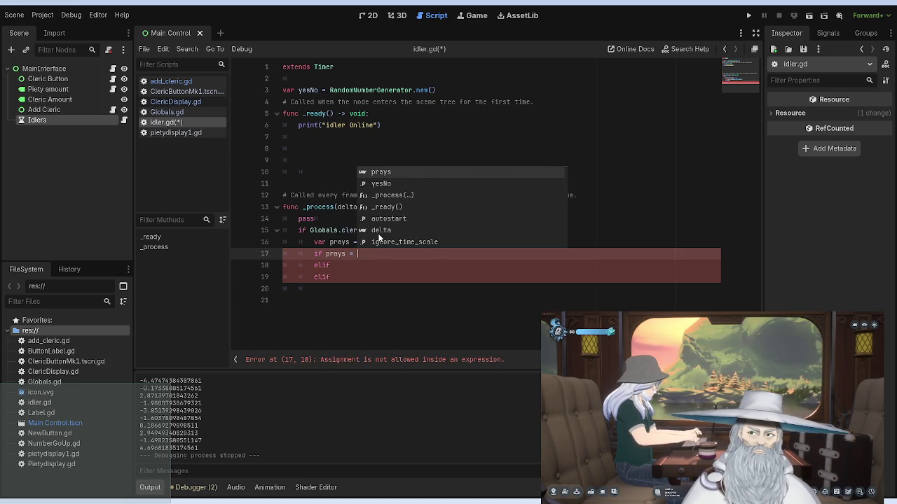
{"action": "type", "text": "0"}
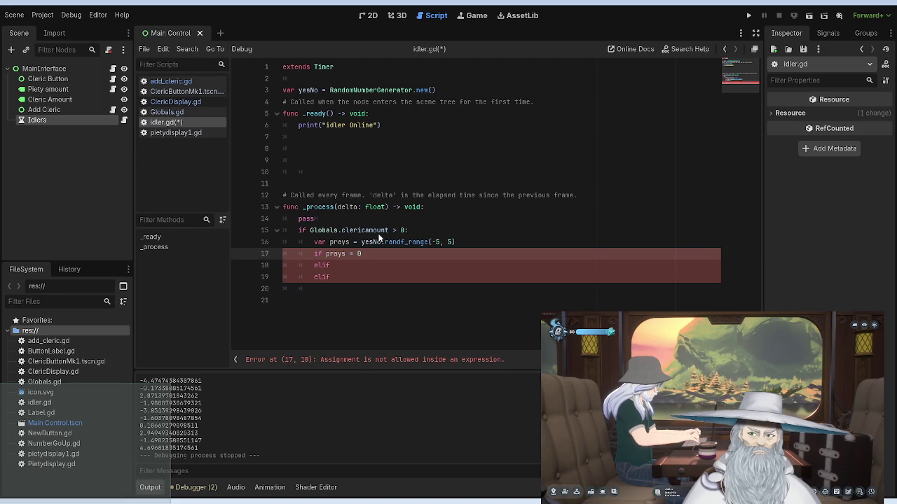
{"action": "type", "text": ":"}
Step: Give the prays 0 branch the body 'Globals.piety = Globals.piety + Globals.piety'
{"action": "key", "text": "Return"}
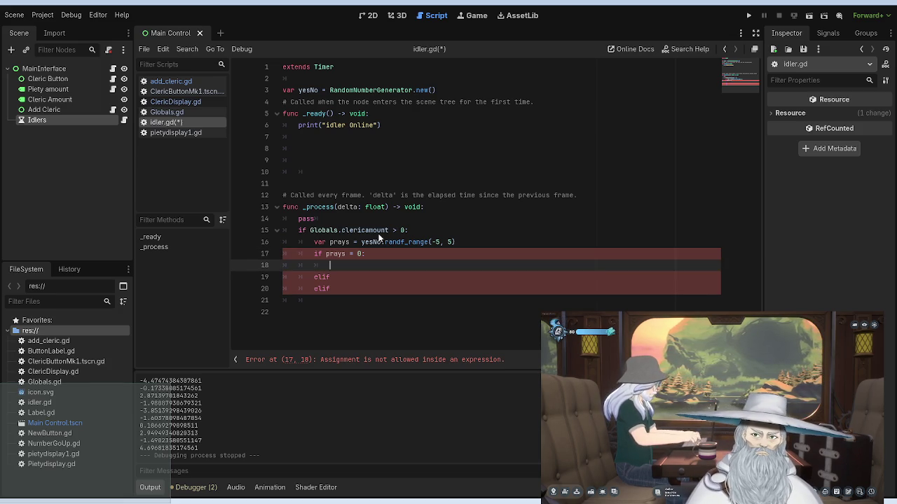
{"action": "type", "text": "\"p"}
{"action": "key", "text": "BackSpace"}
{"action": "key", "text": "BackSpace"}
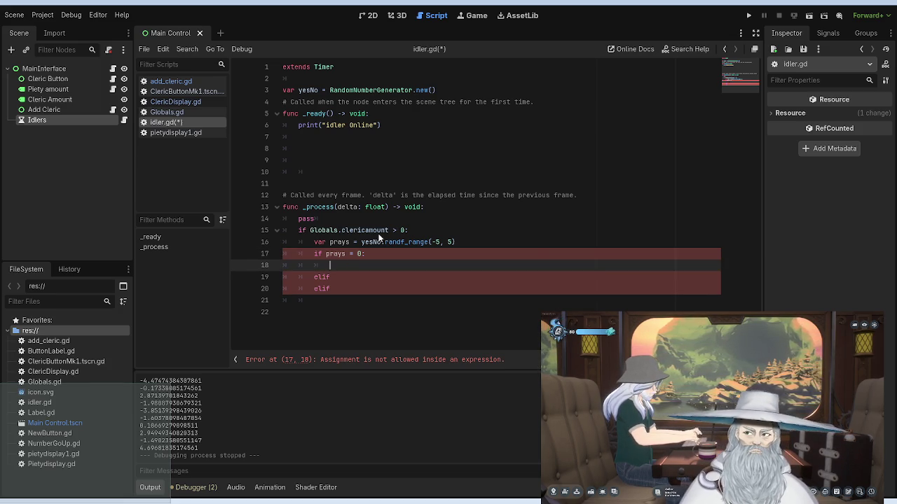
{"action": "type", "text": "Globals"}
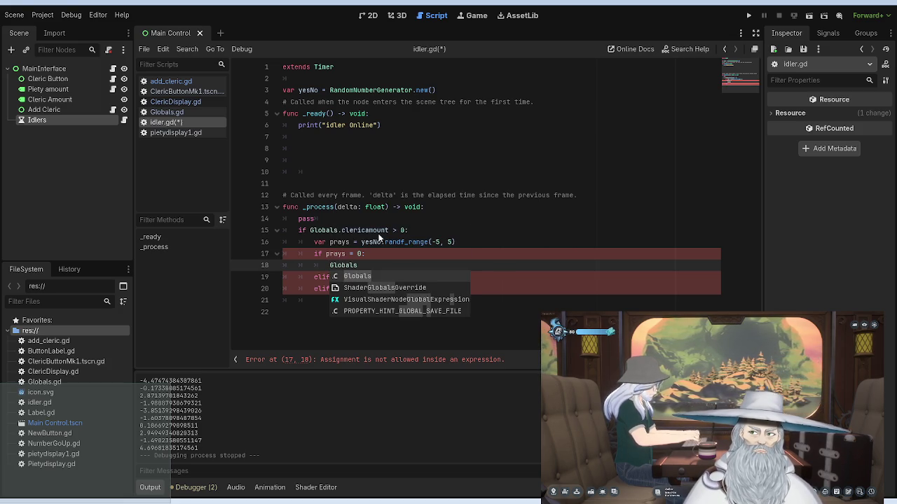
{"action": "type", "text": ".piety"}
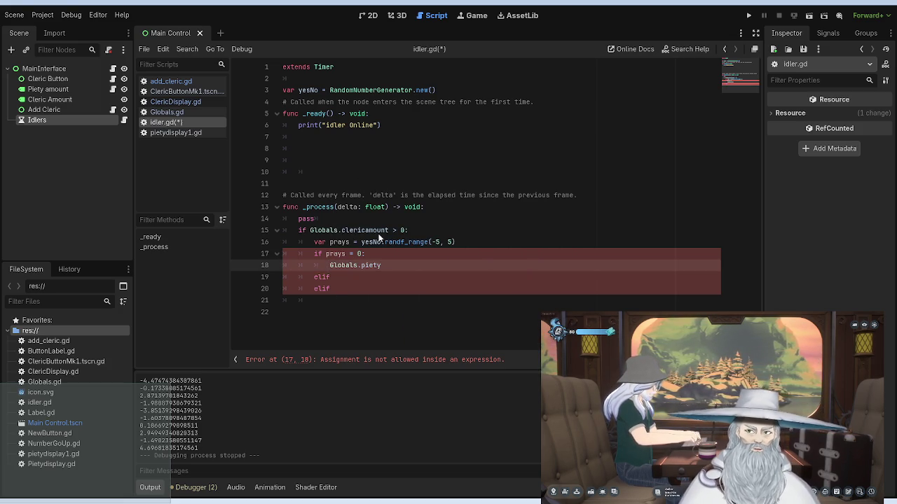
{"action": "type", "text": " = Globals"}
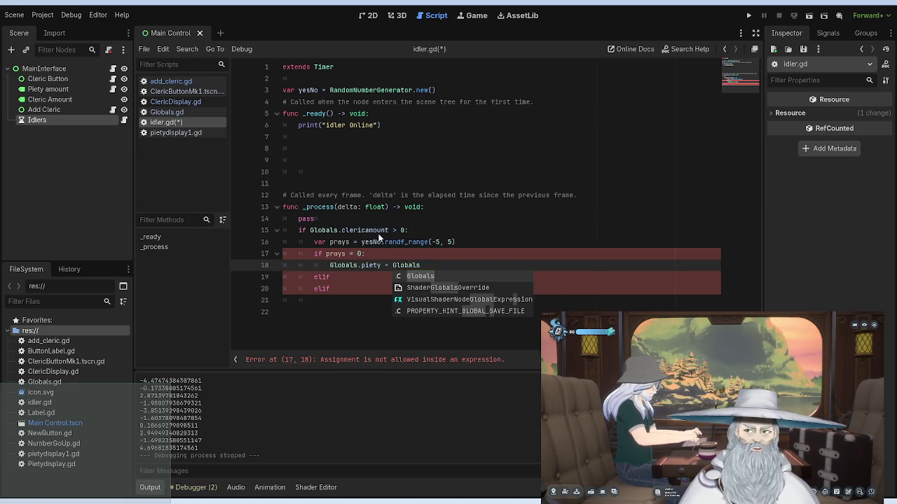
{"action": "key", "text": "Escape"}
{"action": "type", "text": ".P"}
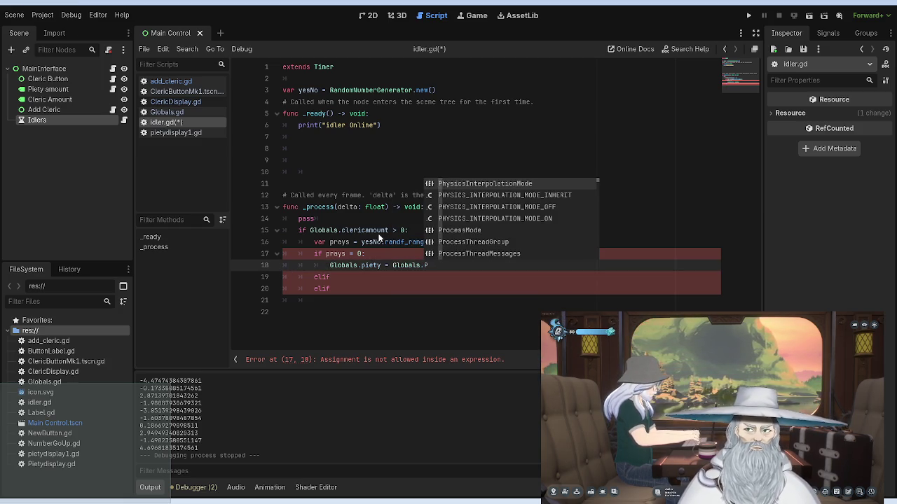
{"action": "type", "text": "ie"}
{"action": "key", "text": "Return"}
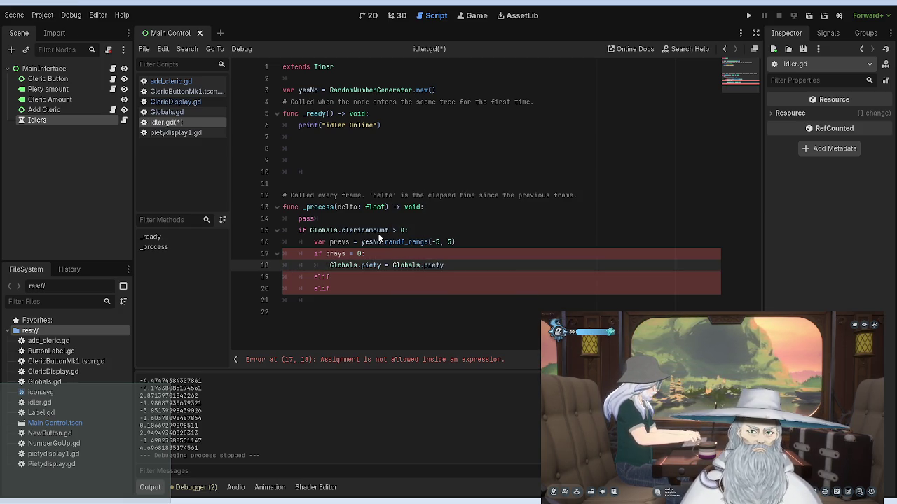
{"action": "type", "text": " +"}
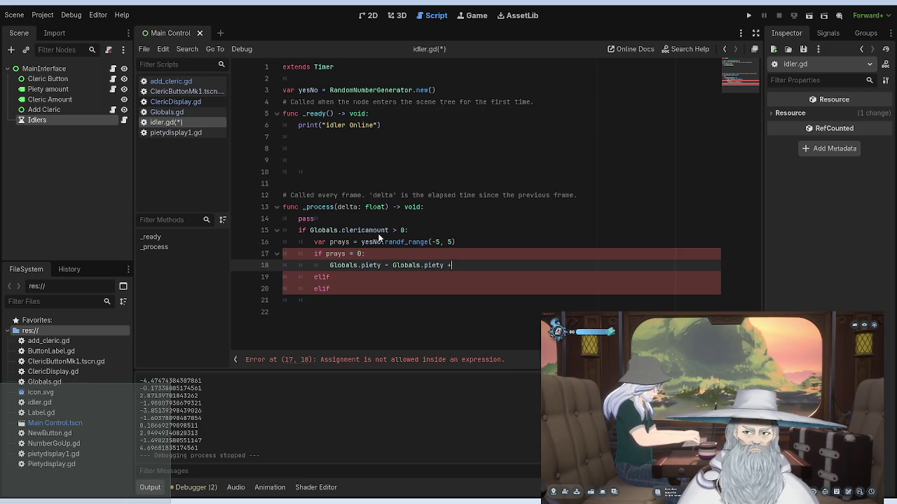
{"action": "type", "text": " Globals."}
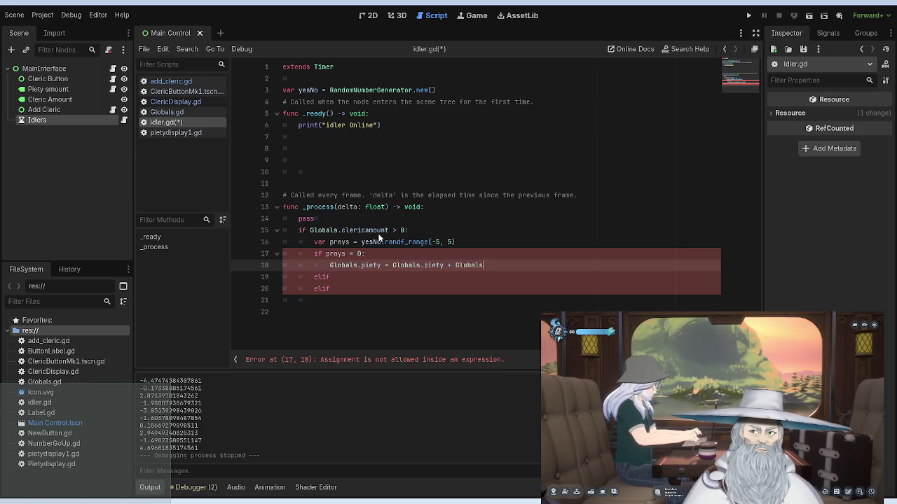
{"action": "type", "text": "p"}
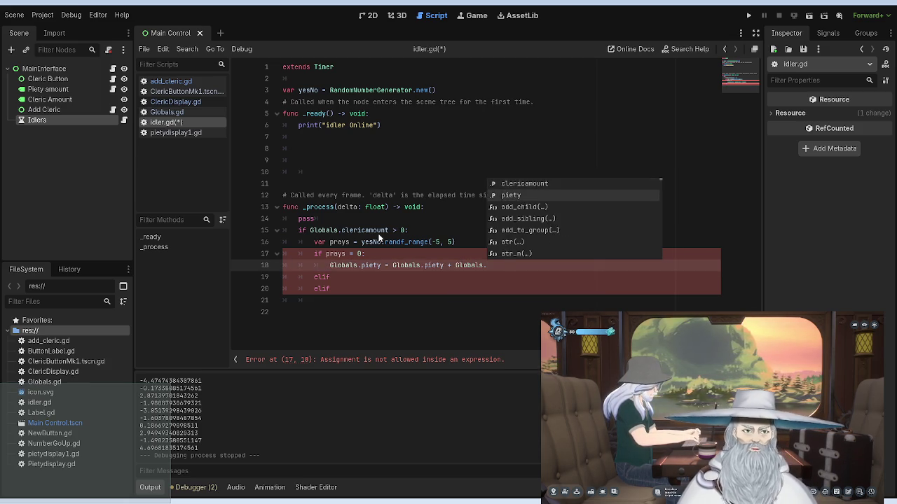
{"action": "key", "text": "Return"}
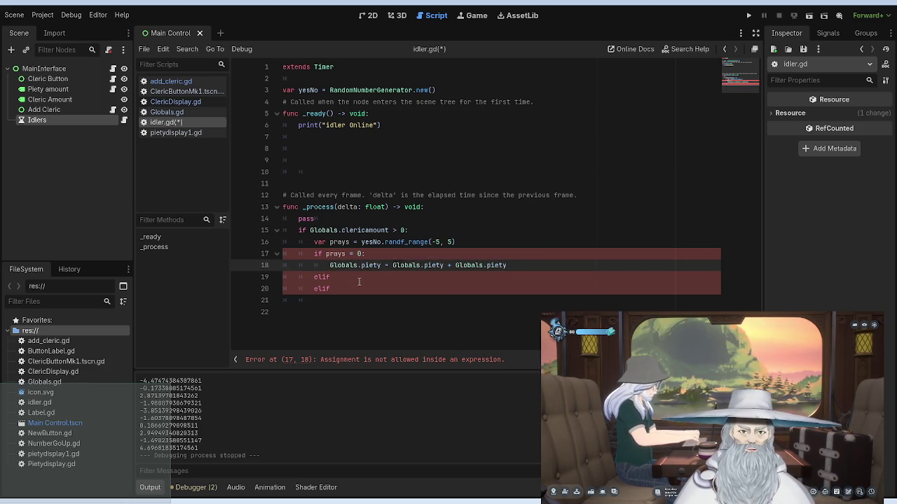
Step: Change the first elif to 'elif prays > 0:' with an indented body line beneath it
{"action": "left_click", "coordinate": [358, 277]}
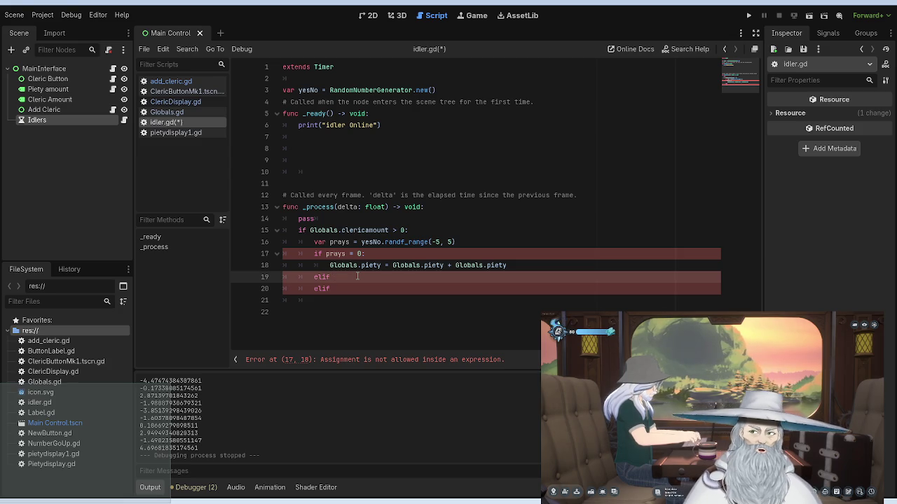
{"action": "type", "text": "pray"}
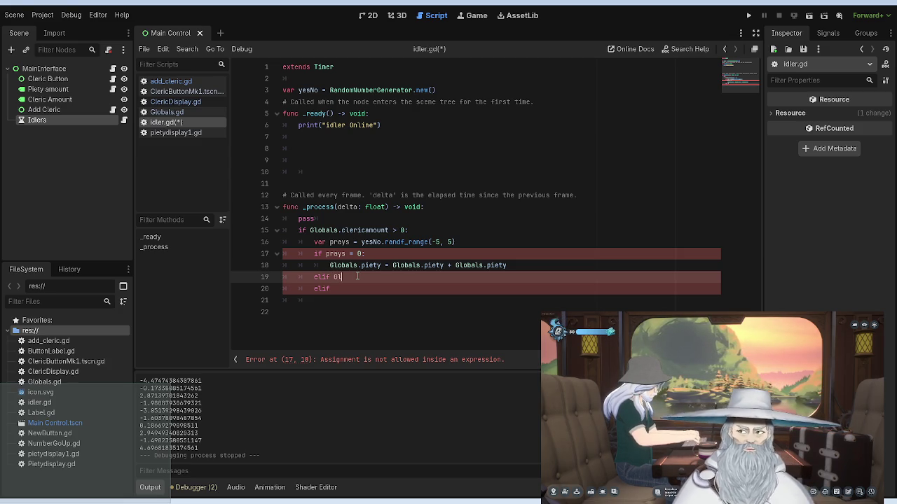
{"action": "key", "text": "BackSpace"}
{"action": "key", "text": "BackSpace"}
{"action": "key", "text": "BackSpace"}
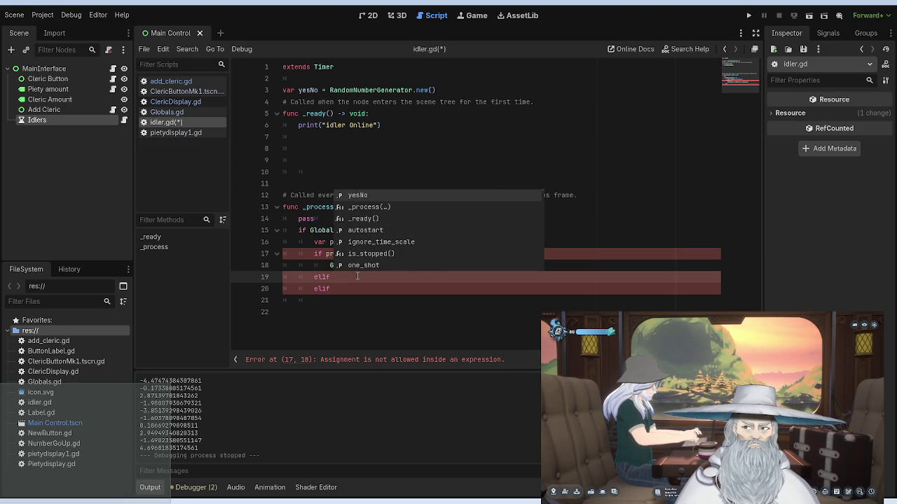
{"action": "type", "text": "prays >"}
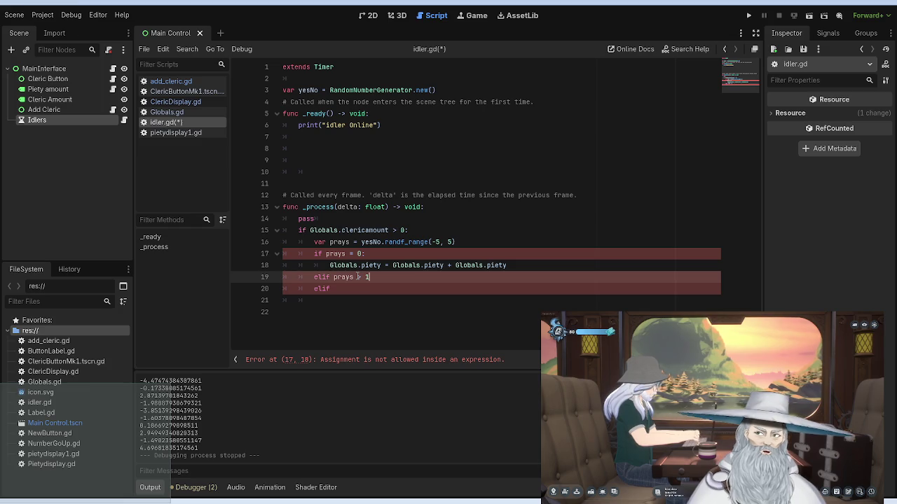
{"action": "type", "text": " 1"}
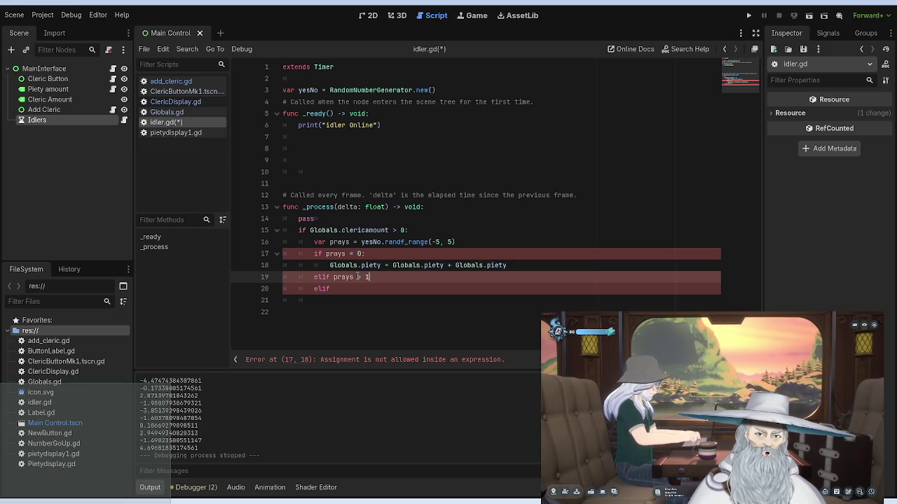
{"action": "key", "text": "BackSpace"}
{"action": "type", "text": "0"}
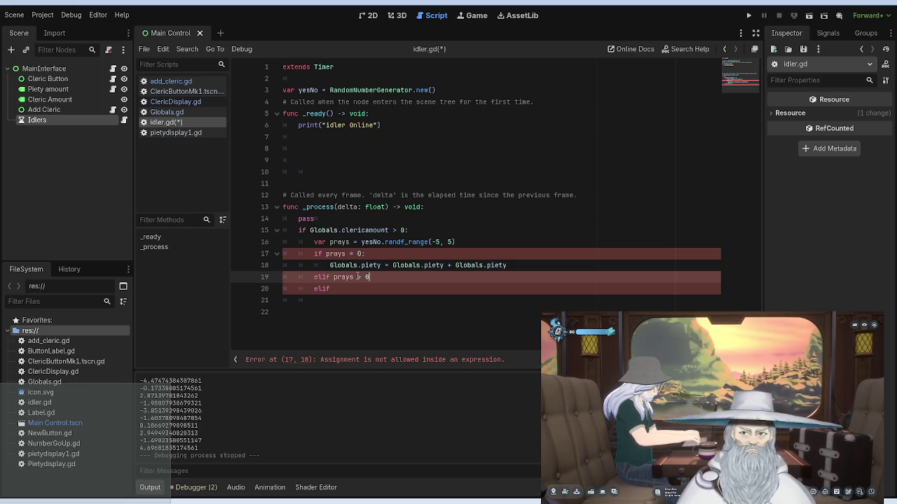
{"action": "key", "text": "Return"}
{"action": "key", "text": "BackSpace"}
{"action": "key", "text": "BackSpace"}
{"action": "key", "text": "BackSpace"}
{"action": "type", "text": ":"}
{"action": "key", "text": "Return"}
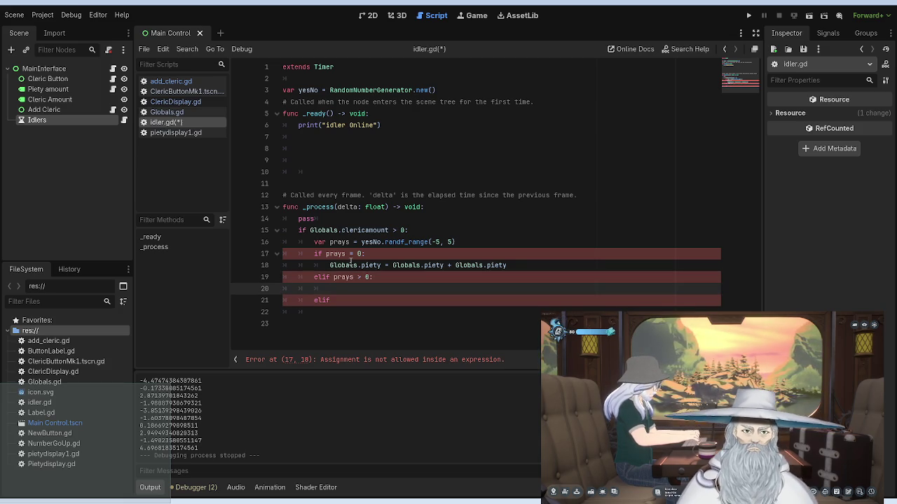
{"action": "left_click", "coordinate": [315, 254]}
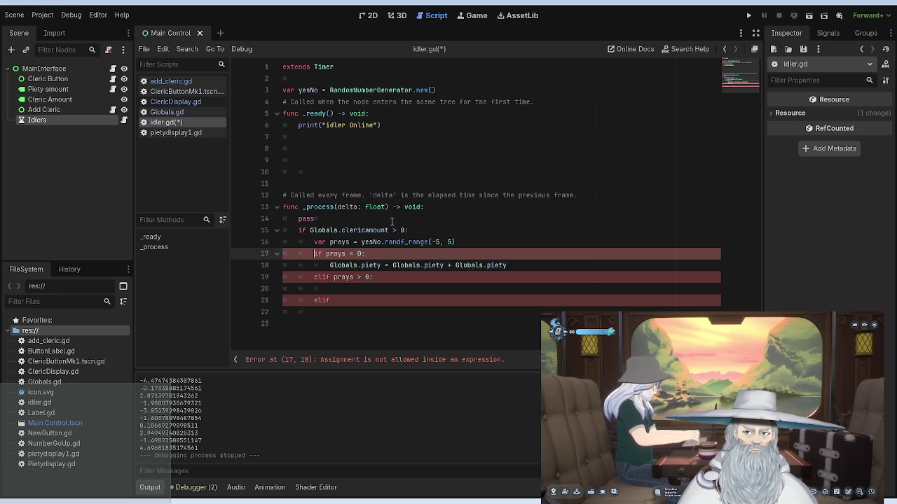
{"action": "left_click", "coordinate": [392, 222]}
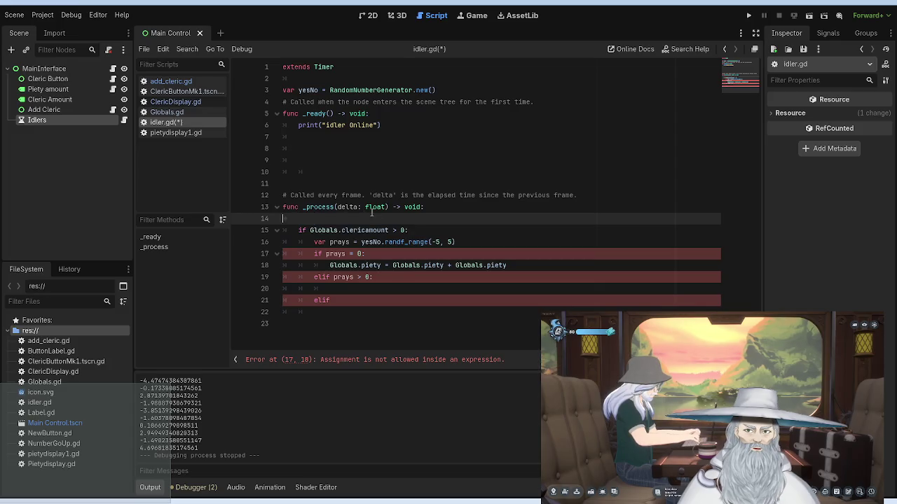
Step: Delete the pass line and move the var prays declaration above the clericamount check
{"action": "key", "text": "ctrl+shift+k"}
{"action": "left_click", "coordinate": [438, 218]}
{"action": "left_click", "coordinate": [468, 230]}
{"action": "left_click_drag", "start_coordinate": [468, 230], "coordinate": [312, 230]}
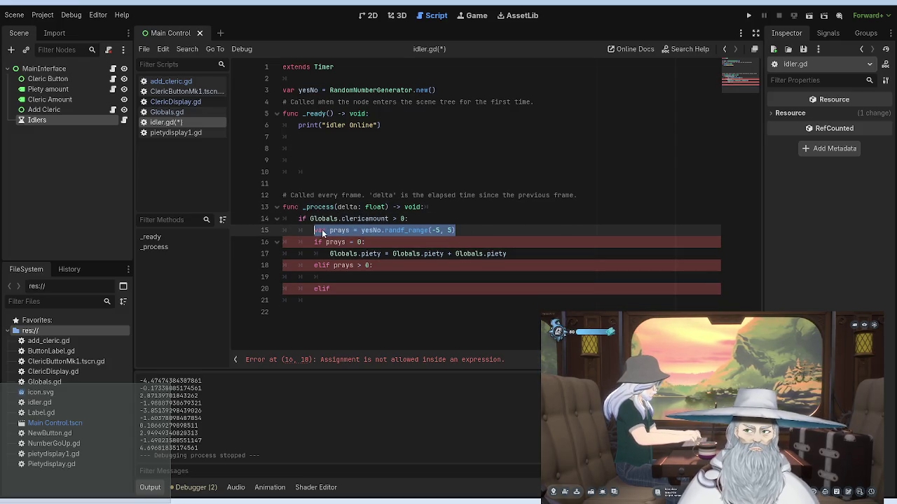
{"action": "key", "text": "ctrl+x"}
{"action": "left_click", "coordinate": [440, 207]}
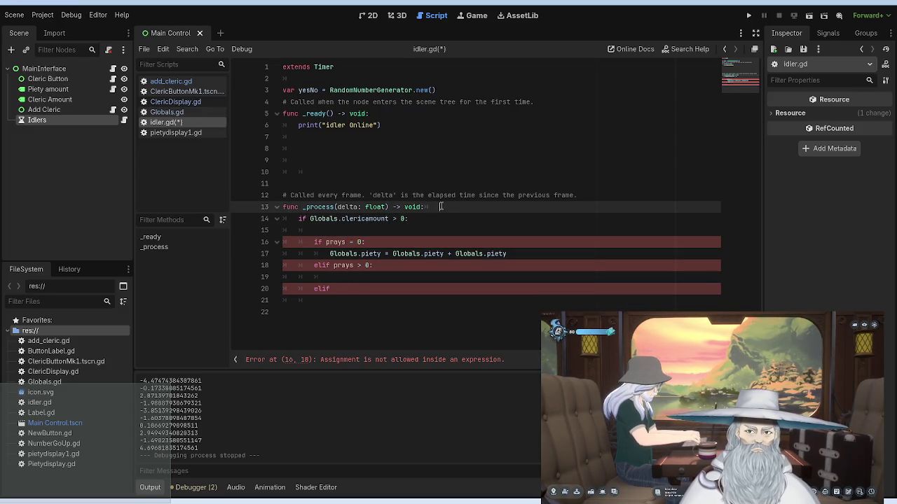
{"action": "left_click", "coordinate": [301, 218]}
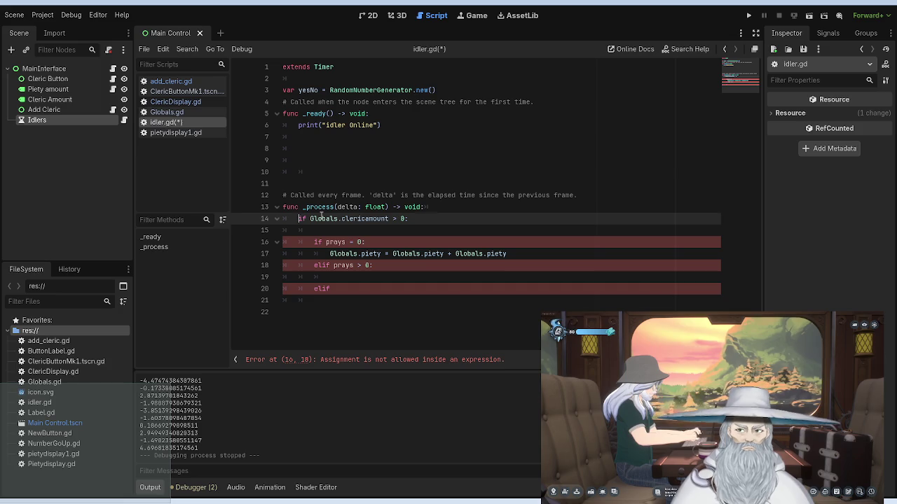
{"action": "key", "text": "Return"}
{"action": "key", "text": "Up"}
{"action": "key", "text": "ctrl+v"}
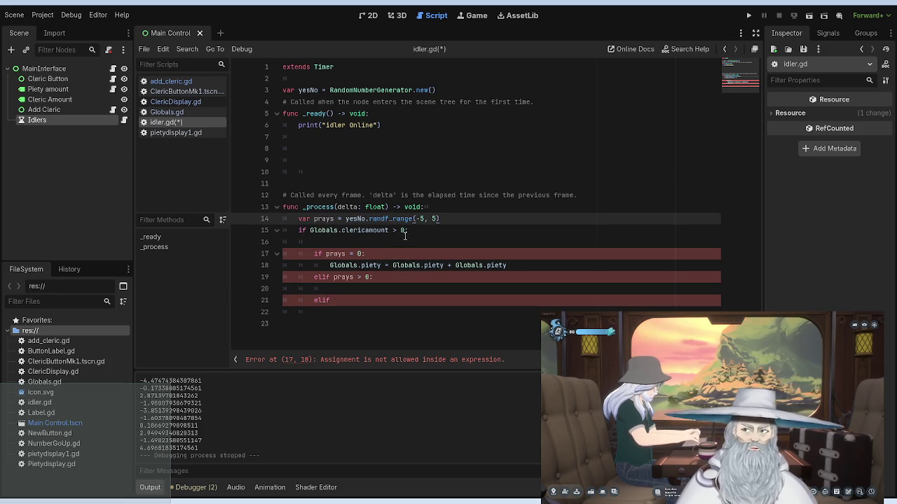
{"action": "left_click", "coordinate": [371, 241]}
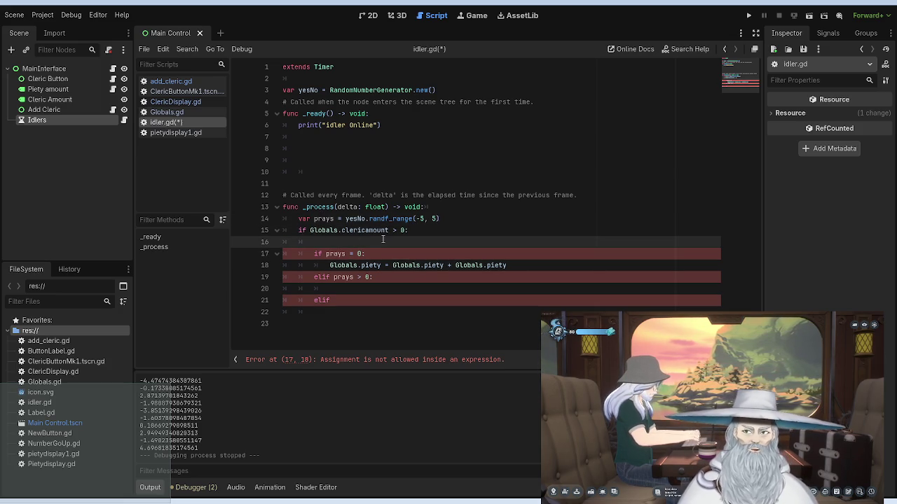
{"action": "key", "text": "BackSpace"}
Step: Turn the bare elif into 'elif prays < 0:' with a pass body
{"action": "key", "text": "Down"}
{"action": "key", "text": "Right"}
{"action": "key", "text": "Right"}
{"action": "key", "text": "Down"}
{"action": "key", "text": "Down"}
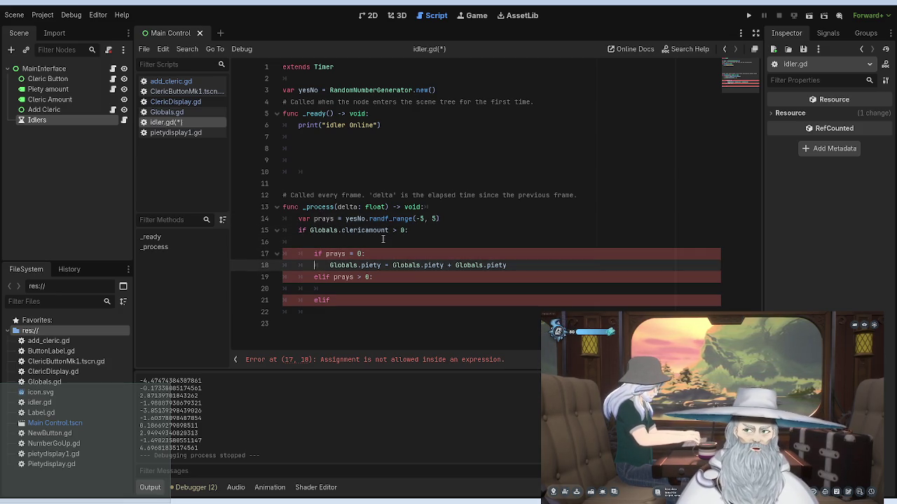
{"action": "key", "text": "Down"}
{"action": "key", "text": "Down"}
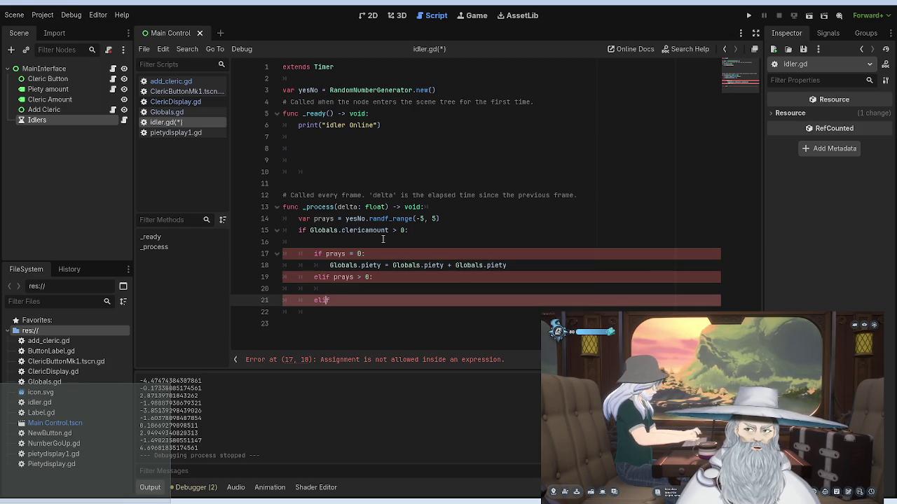
{"action": "type", "text": " prays "}
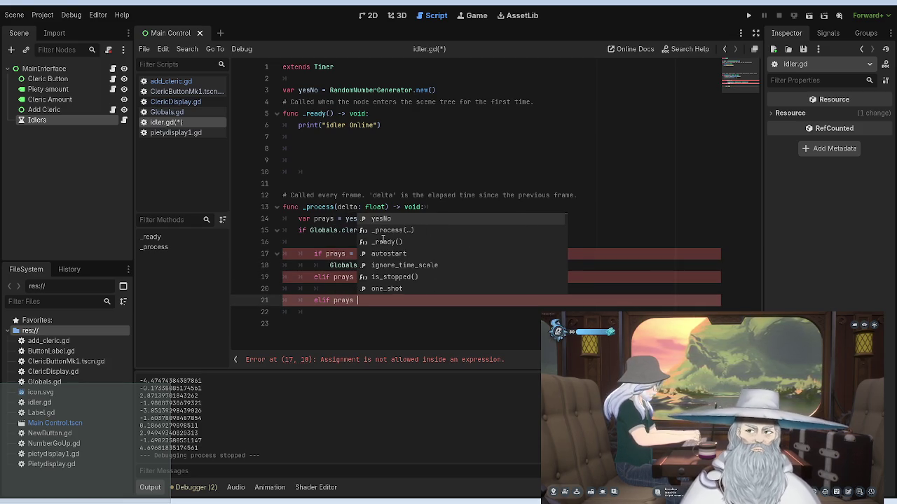
{"action": "type", "text": "< "}
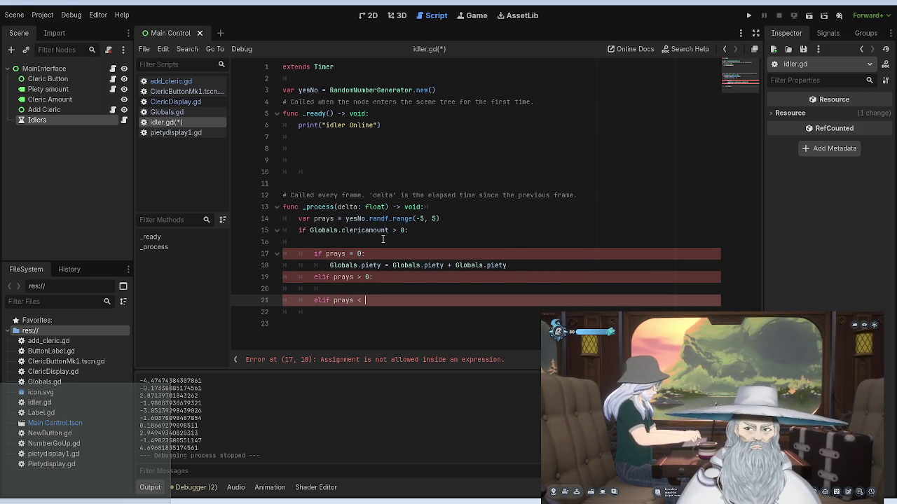
{"action": "type", "text": "0"}
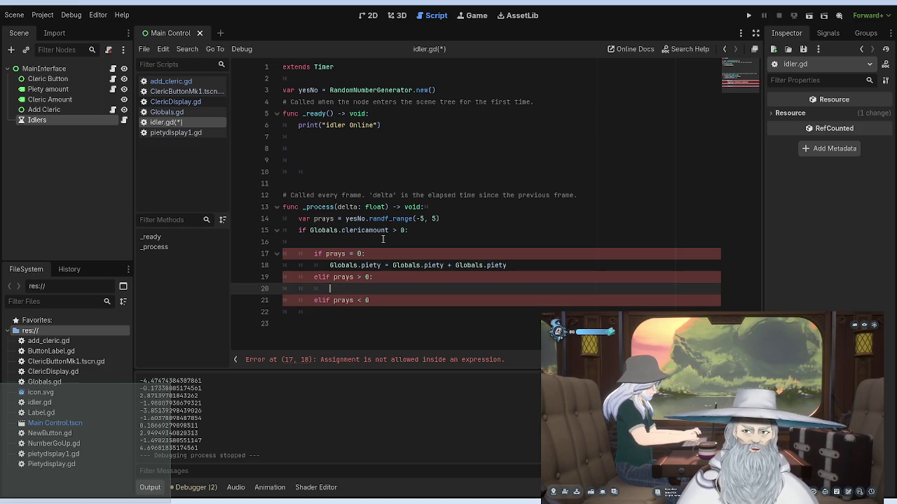
{"action": "type", "text": ":"}
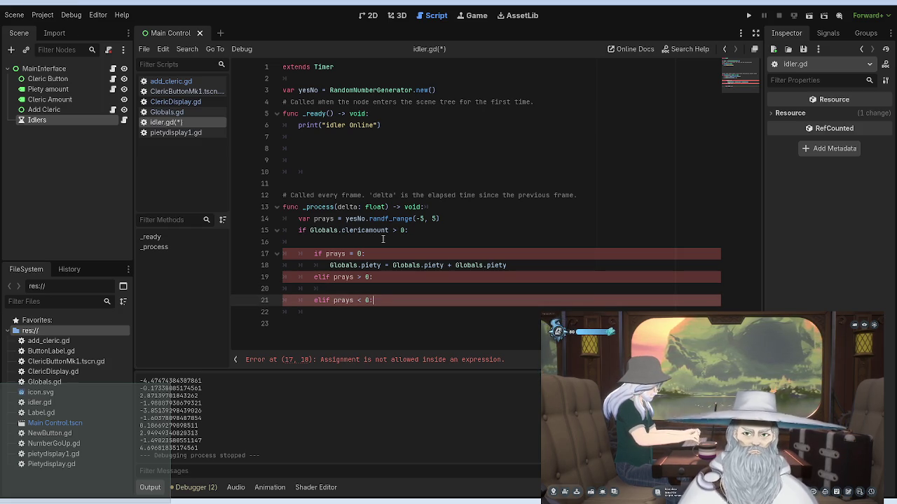
{"action": "key", "text": "Return"}
{"action": "type", "text": "pass"}
Step: Make the prays > 0 branch run 'Globals.piety = Globals.piety + 1'
{"action": "key", "text": "Up"}
{"action": "key", "text": "Up"}
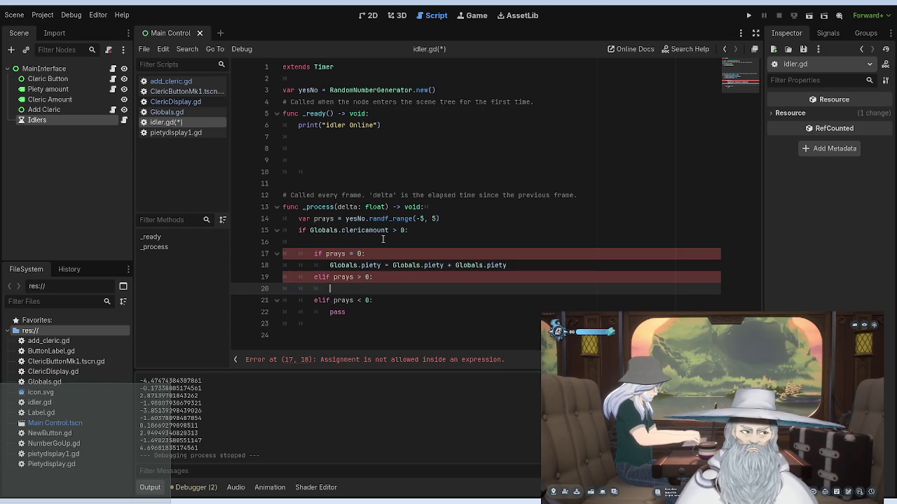
{"action": "type", "text": "Globals"}
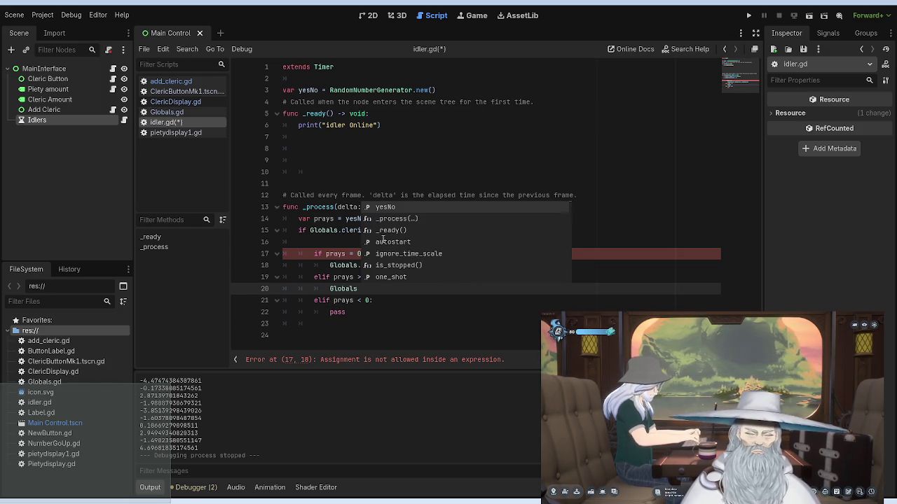
{"action": "type", "text": " +"}
{"action": "key", "text": "BackSpace"}
{"action": "key", "text": "BackSpace"}
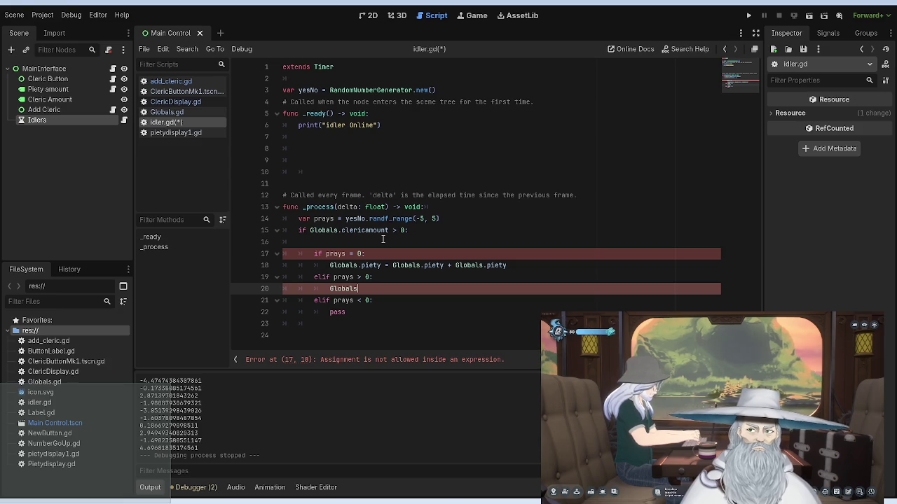
{"action": "type", "text": ".P"}
{"action": "type", "text": "iety"}
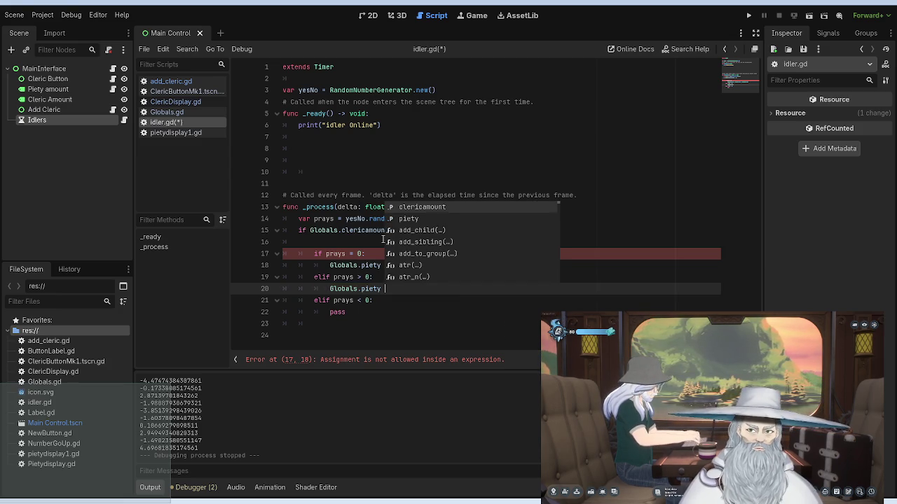
{"action": "type", "text": " = Glob"}
{"action": "type", "text": "als.p"}
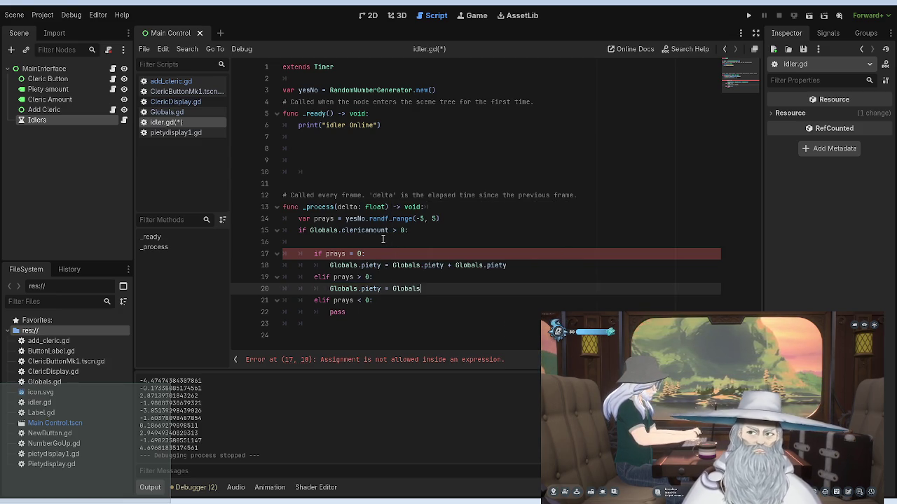
{"action": "type", "text": "iety"}
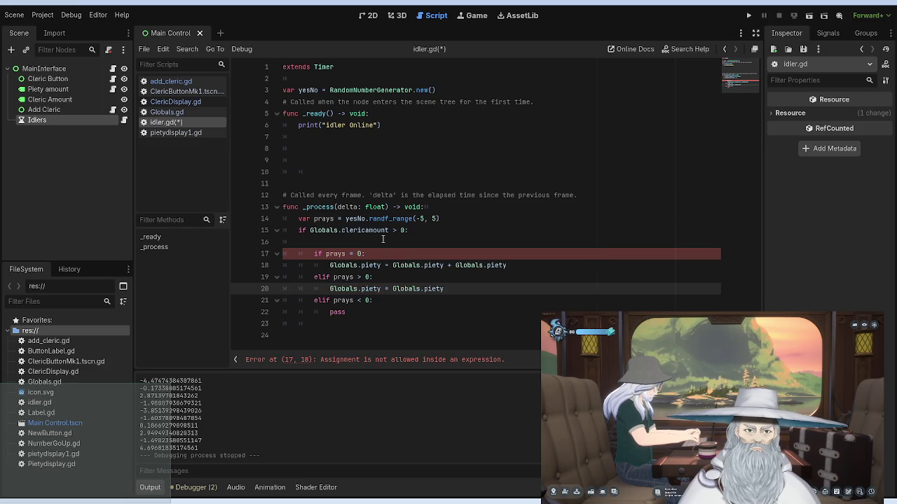
{"action": "type", "text": " + 1"}
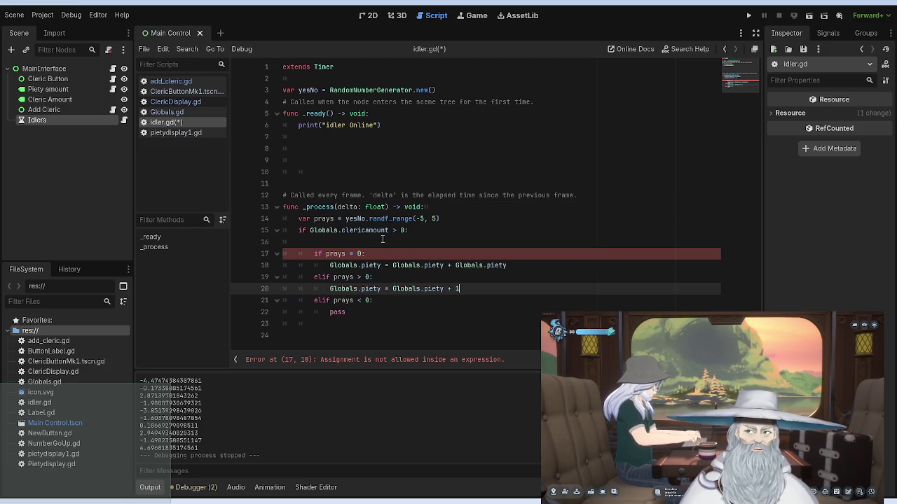
{"action": "left_click", "coordinate": [383, 254]}
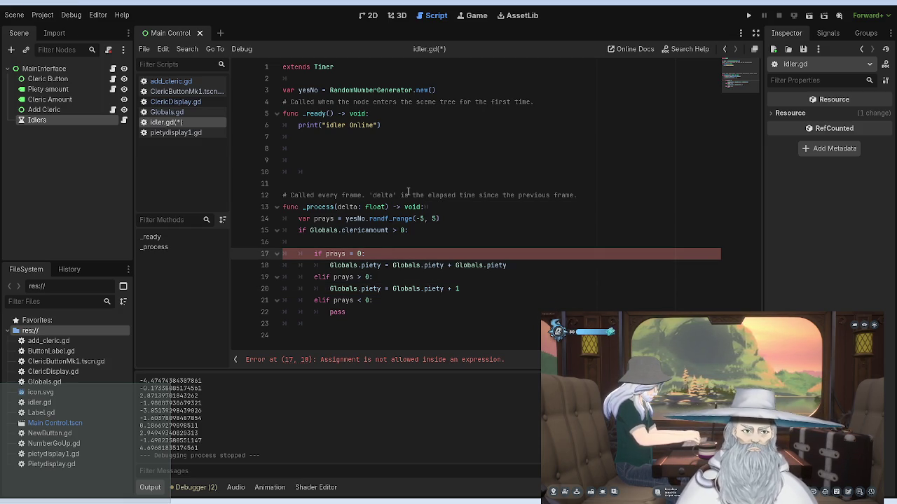
{"action": "left_click", "coordinate": [321, 253]}
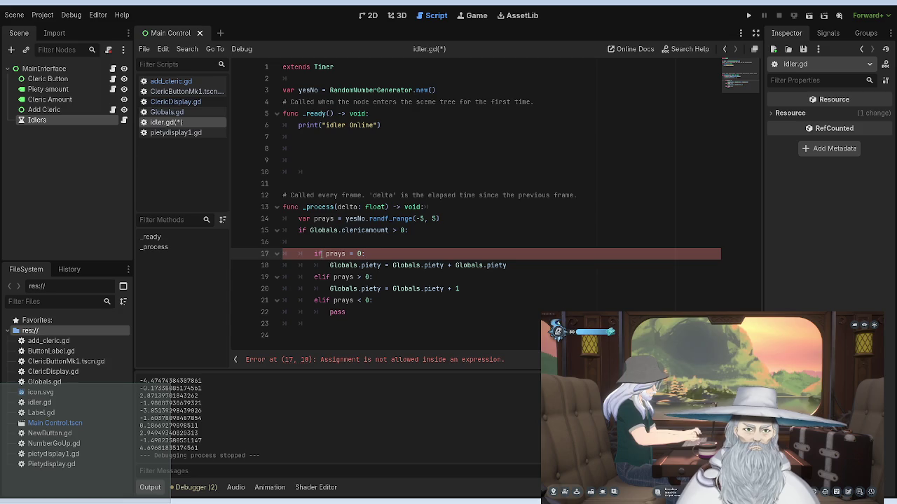
Step: Change line 17 from 'if prays = 0:' to 'if prays == 0:' and run the project
{"action": "key", "text": "BackSpace"}
{"action": "key", "text": "BackSpace"}
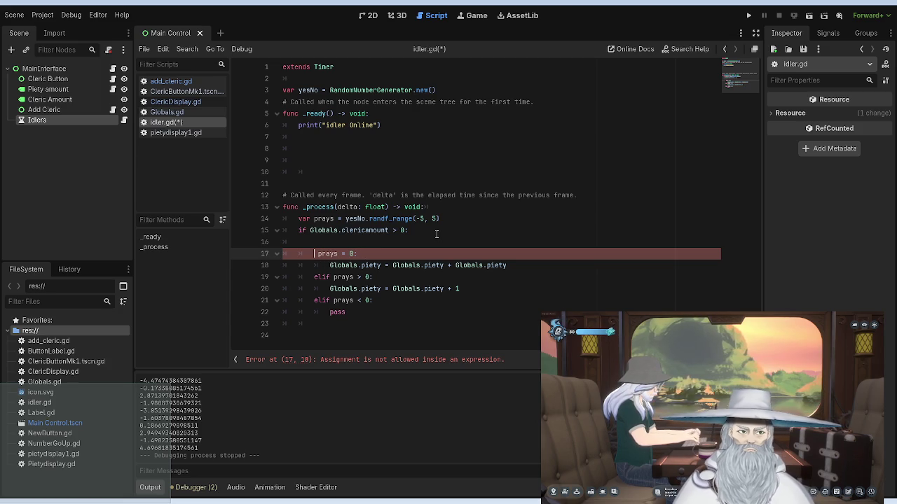
{"action": "type", "text": "elif"}
{"action": "key", "text": "Escape"}
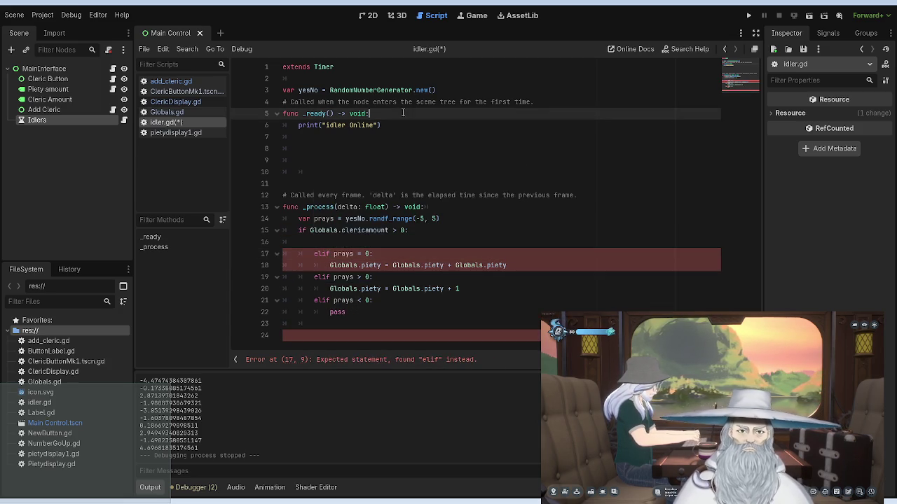
{"action": "left_click", "coordinate": [328, 253]}
{"action": "key", "text": "BackSpace"}
{"action": "key", "text": "BackSpace"}
{"action": "key", "text": "BackSpace"}
{"action": "type", "text": "if"}
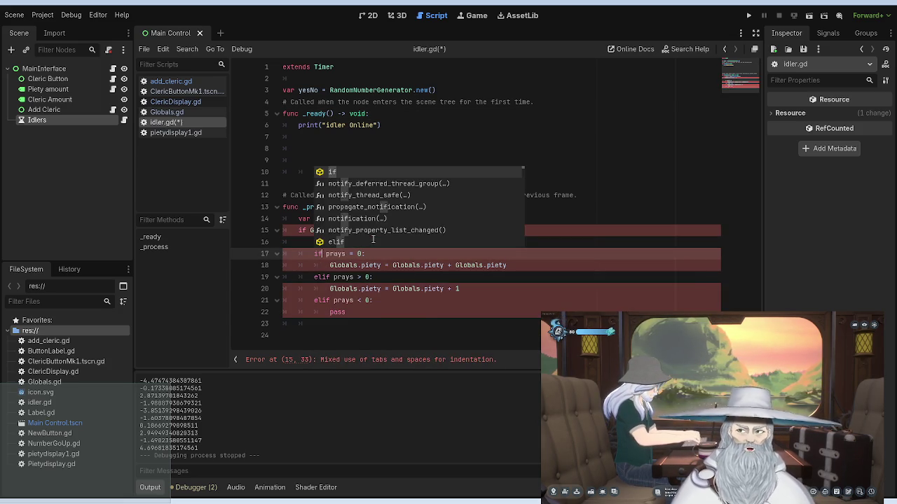
{"action": "key", "text": "Escape"}
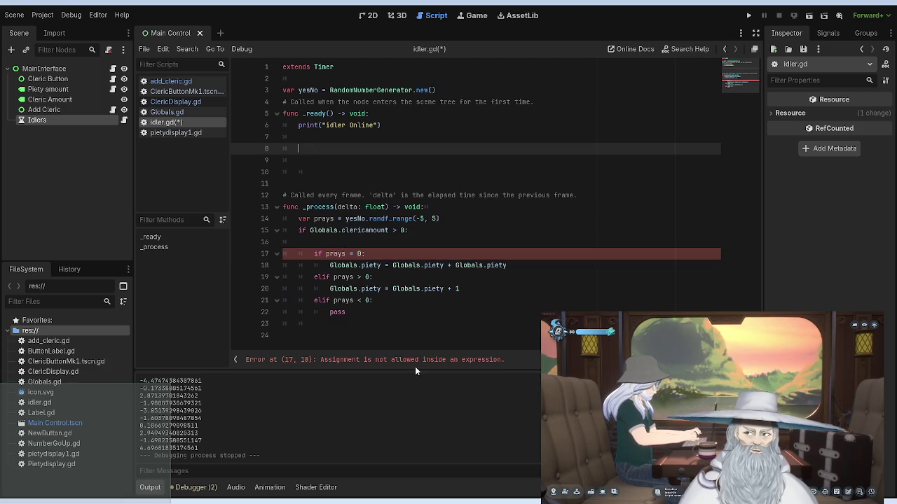
{"action": "left_click", "coordinate": [413, 361]}
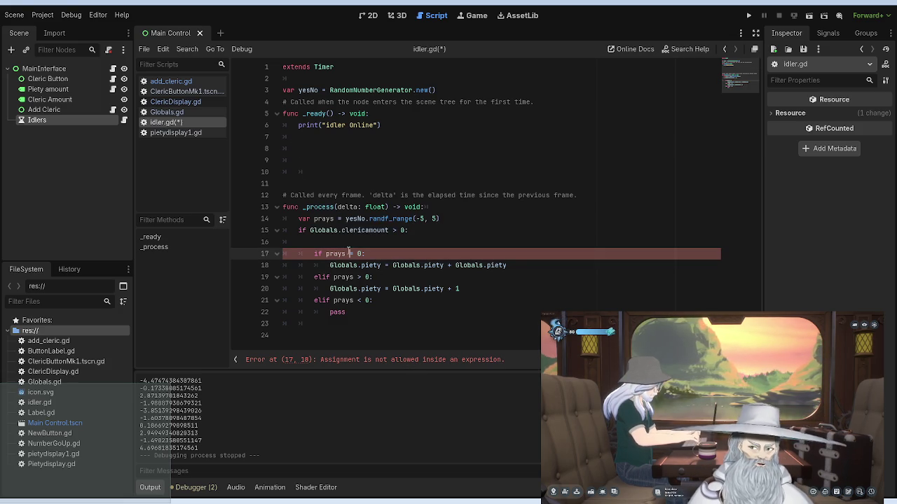
{"action": "type", "text": "="}
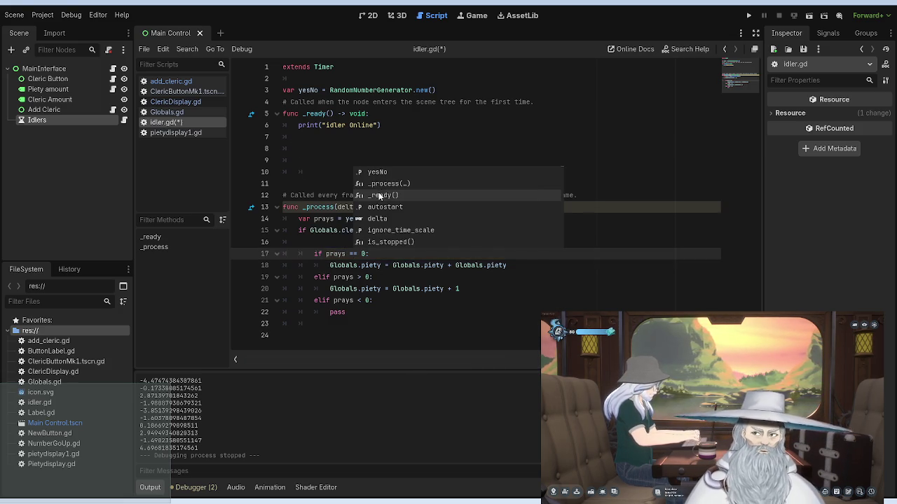
{"action": "left_click", "coordinate": [331, 160]}
{"action": "left_click", "coordinate": [748, 15]}
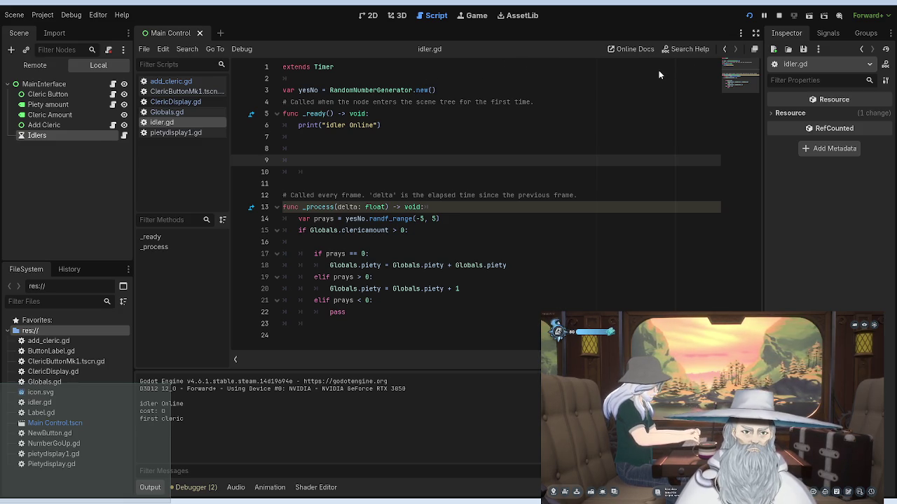
Step: Stop the game with F8 after it logs 'idler Online', 'cost: 0' and 'first cleric'
{"action": "key", "text": "F8"}
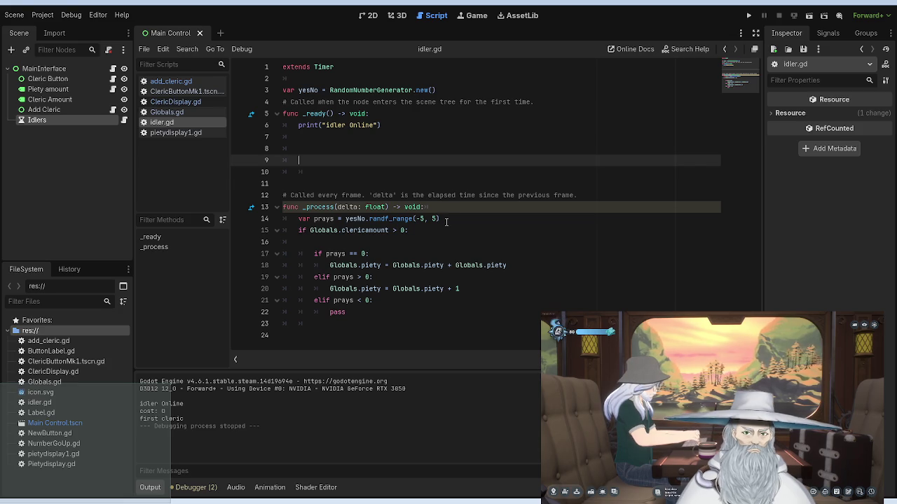
Step: Widen line 14's prays roll to randf_range(-100, 100)
{"action": "left_click", "coordinate": [424, 219]}
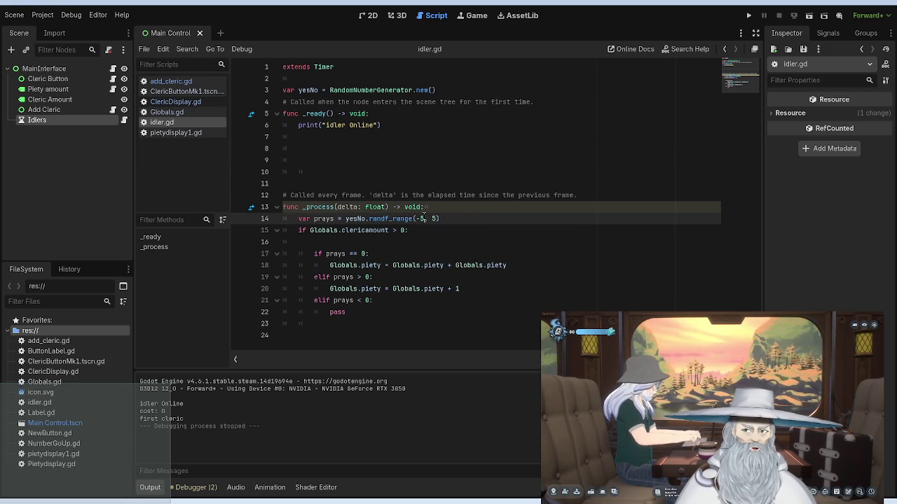
{"action": "key", "text": "BackSpace"}
{"action": "type", "text": "100"}
{"action": "key", "text": "Right"}
{"action": "key", "text": "Right"}
{"action": "key", "text": "Right"}
{"action": "key", "text": "BackSpace"}
{"action": "type", "text": "100"}
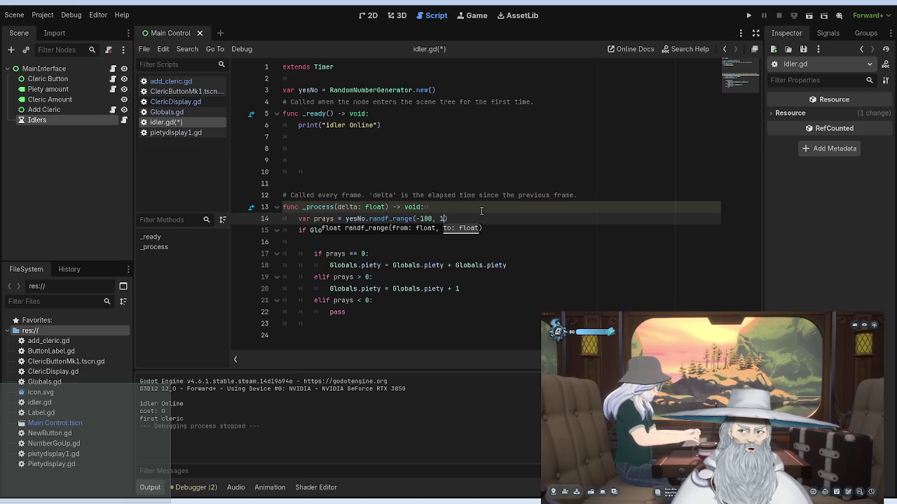
{"action": "left_click", "coordinate": [474, 196]}
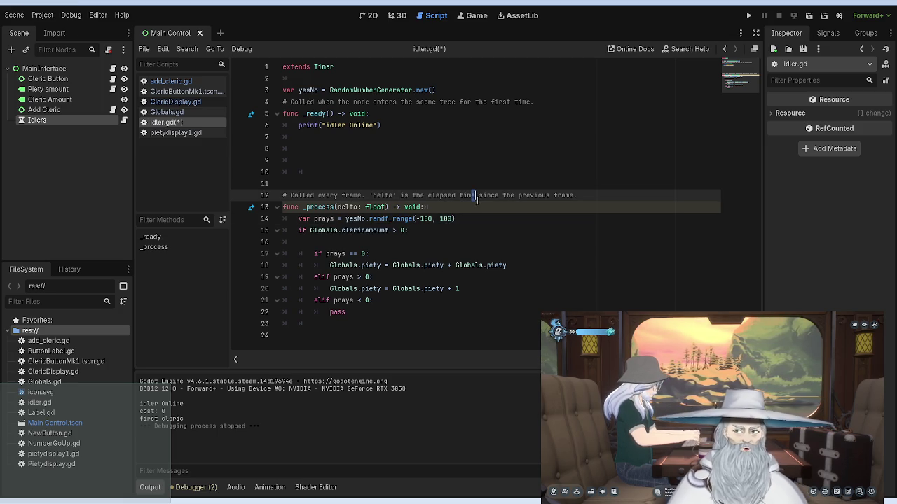
Step: Test-run the game with the wider range, then stop it with F8
{"action": "left_click", "coordinate": [747, 16]}
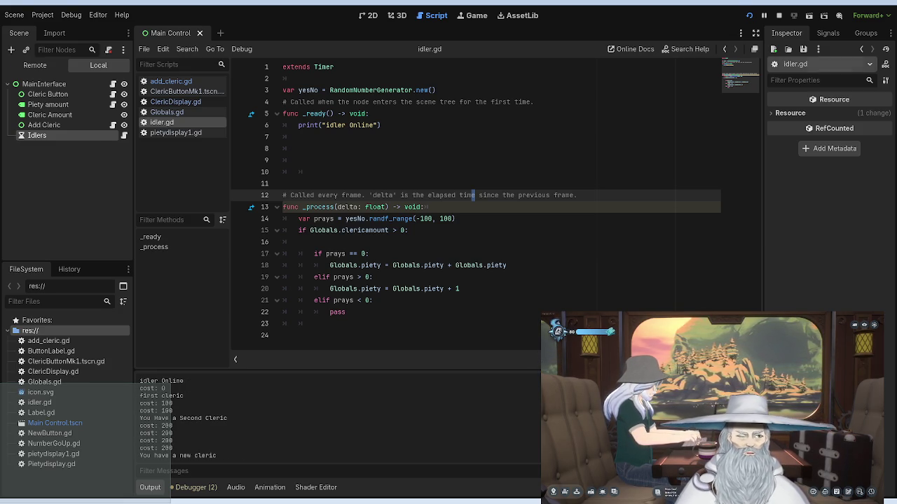
{"action": "key", "text": "F8"}
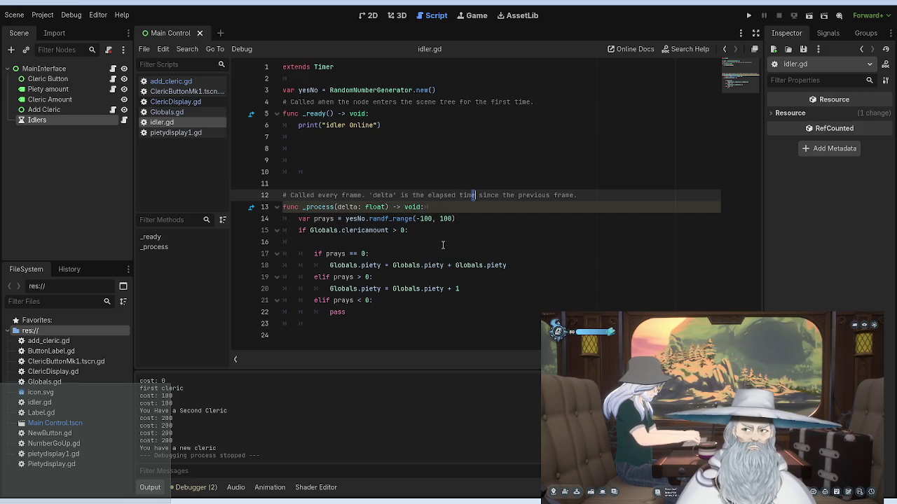
{"action": "left_click", "coordinate": [507, 264]}
Step: Restore 'piety' on line 18, make line 20 add Globals.clericamount, and run with F5
{"action": "key", "text": "BackSpace"}
{"action": "key", "text": "BackSpace"}
{"action": "key", "text": "BackSpace"}
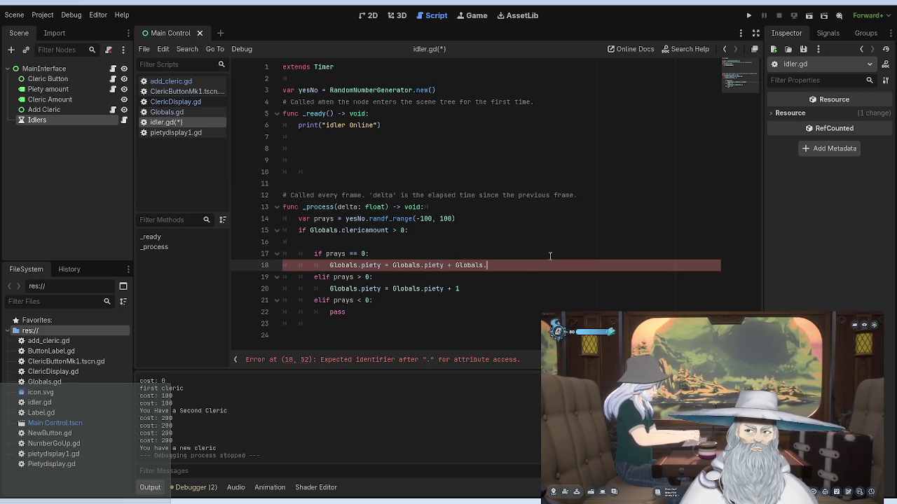
{"action": "type", "text": "piety"}
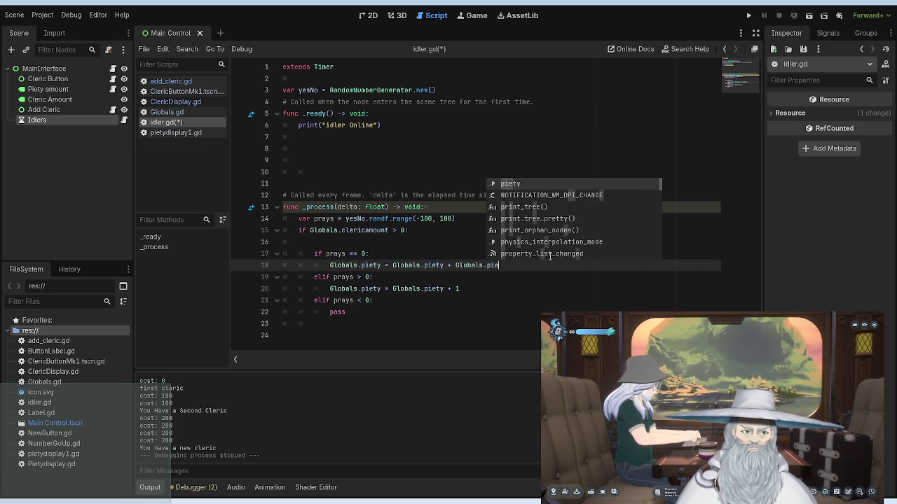
{"action": "key", "text": "Escape"}
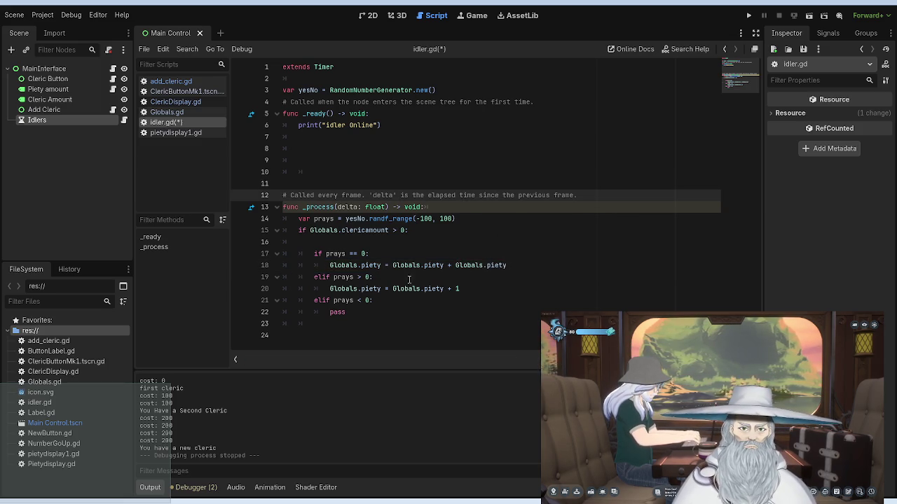
{"action": "left_click", "coordinate": [456, 288]}
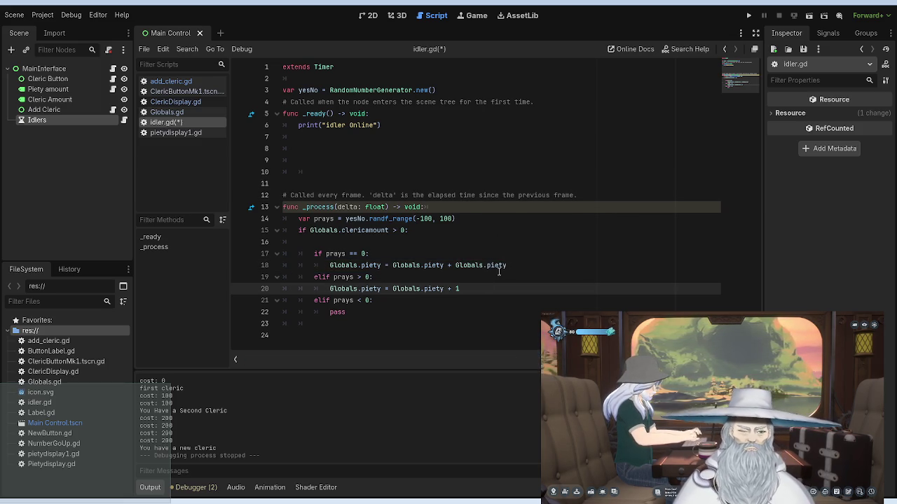
{"action": "type", "text": "Globals.c"}
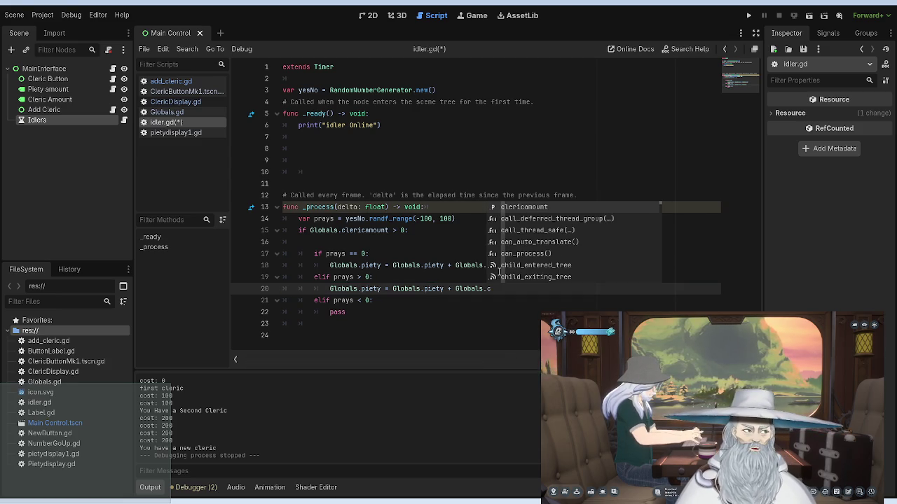
{"action": "key", "text": "Return"}
{"action": "left_click", "coordinate": [470, 213]}
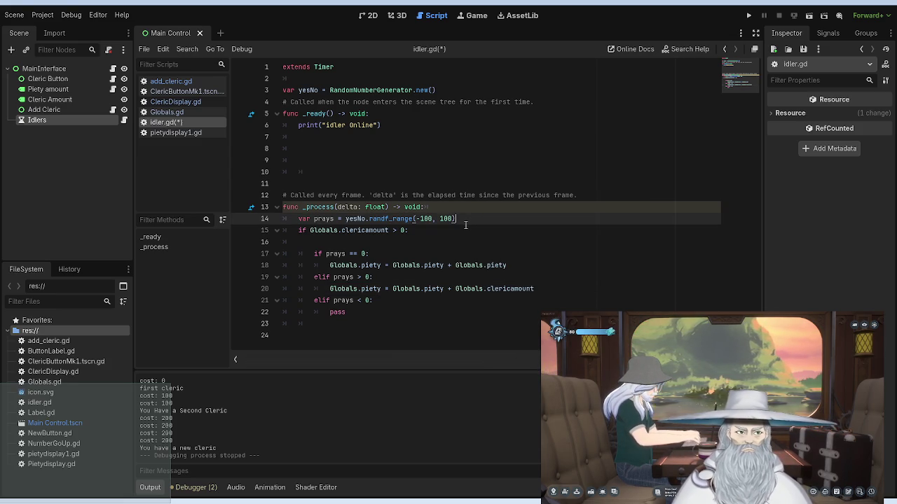
{"action": "key", "text": "F5"}
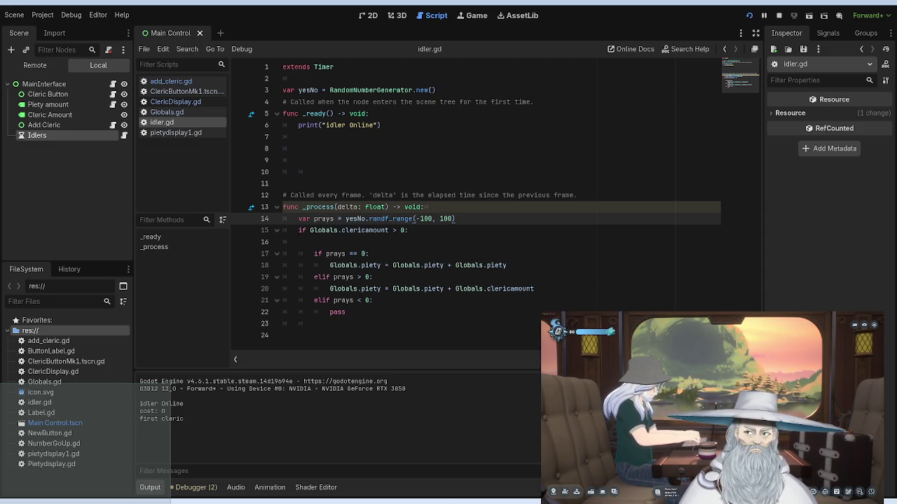
Step: Cycle through the bottom panel tabs and return to the Output log to review it
{"action": "left_click", "coordinate": [197, 487]}
{"action": "left_click", "coordinate": [235, 488]}
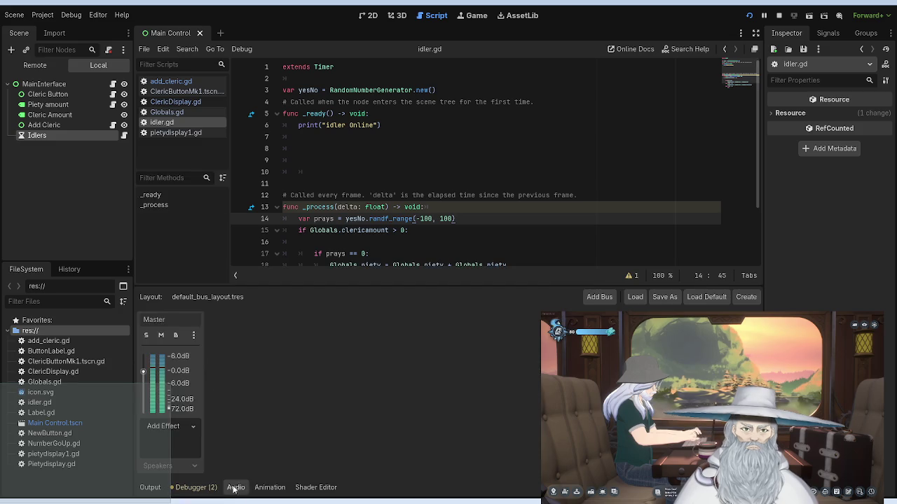
{"action": "left_click", "coordinate": [267, 487]}
{"action": "left_click", "coordinate": [309, 488]}
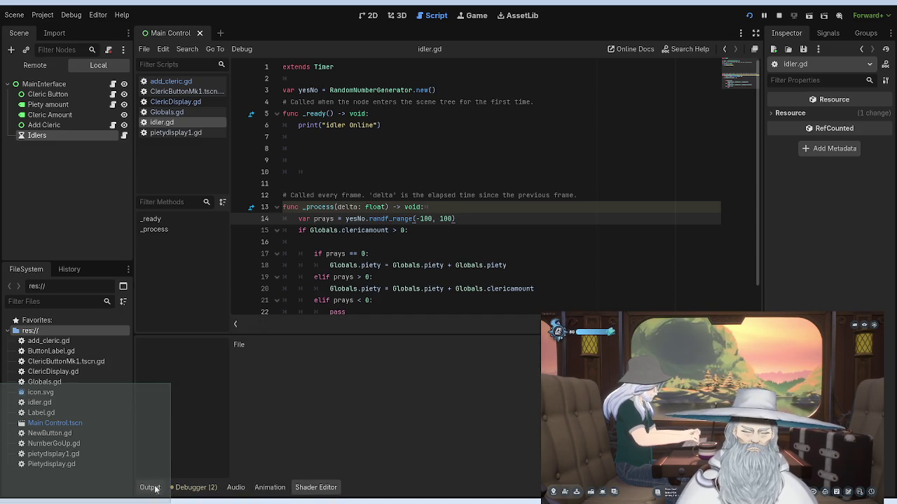
{"action": "left_click", "coordinate": [150, 487]}
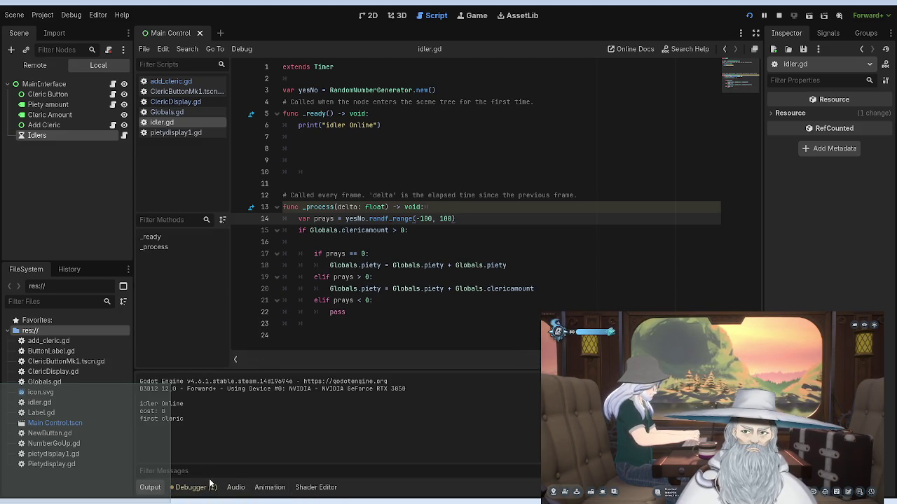
{"action": "left_click", "coordinate": [208, 487]}
{"action": "left_click", "coordinate": [205, 488]}
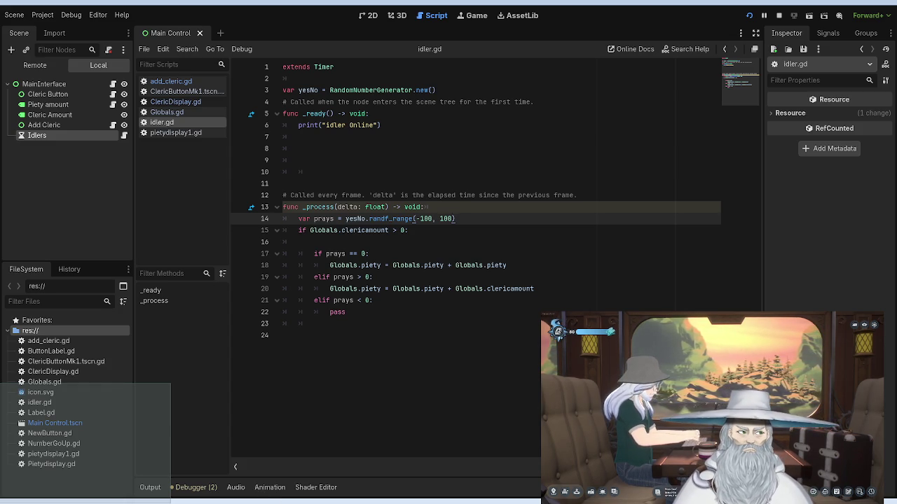
{"action": "left_click", "coordinate": [150, 487]}
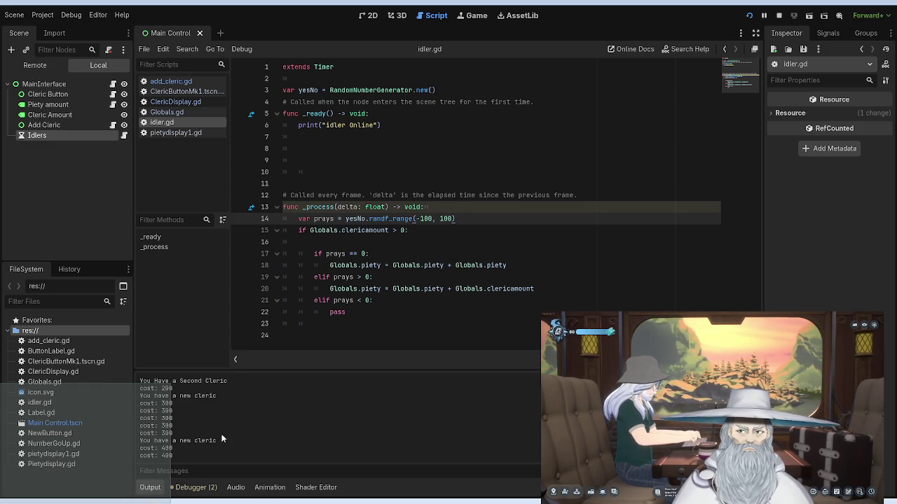
Step: Change line 14's prays range to randf_range(-100, 10)
{"action": "left_click", "coordinate": [405, 234]}
{"action": "left_click", "coordinate": [397, 256]}
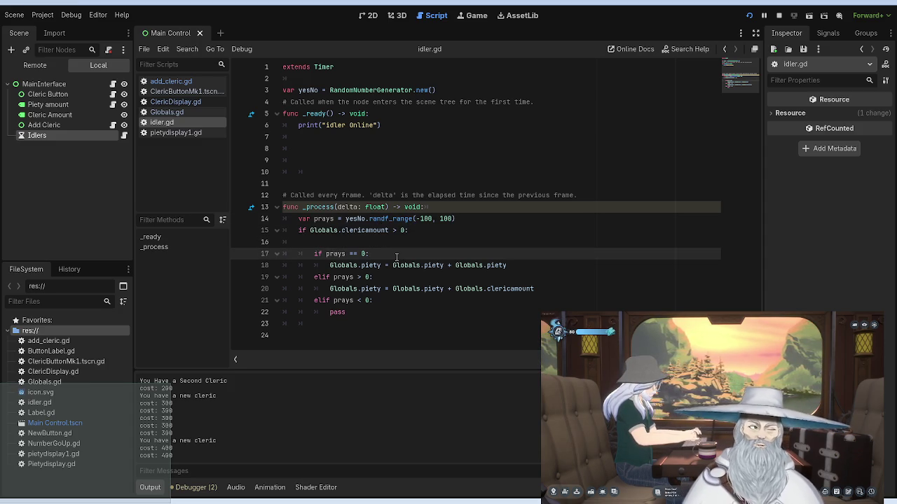
{"action": "left_click", "coordinate": [449, 218]}
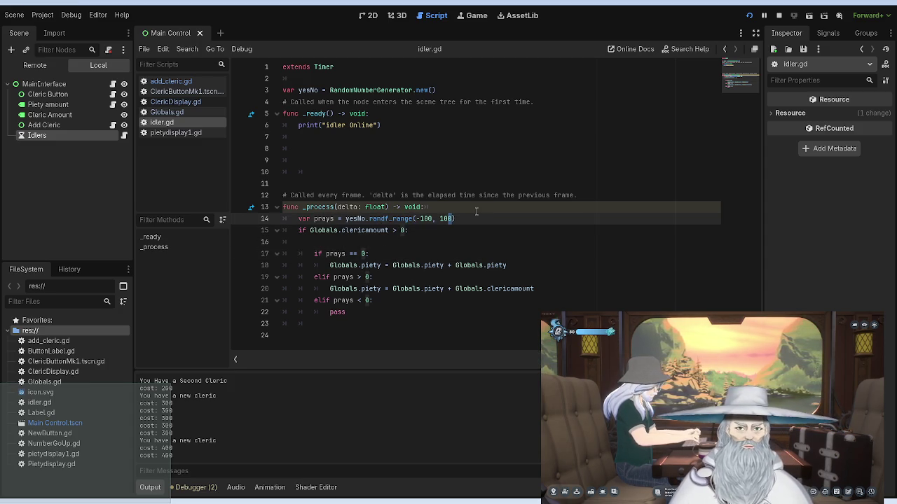
{"action": "key", "text": "BackSpace"}
{"action": "left_click", "coordinate": [440, 171]}
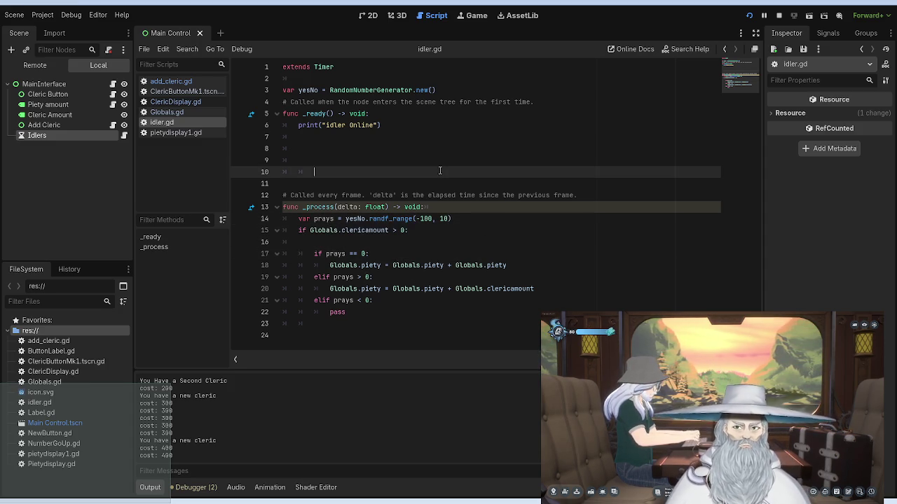
Step: Restart the game with the -100 to 10 range, stopping it after a second cleric at cost 100
{"action": "left_click", "coordinate": [778, 15]}
{"action": "left_click", "coordinate": [748, 15]}
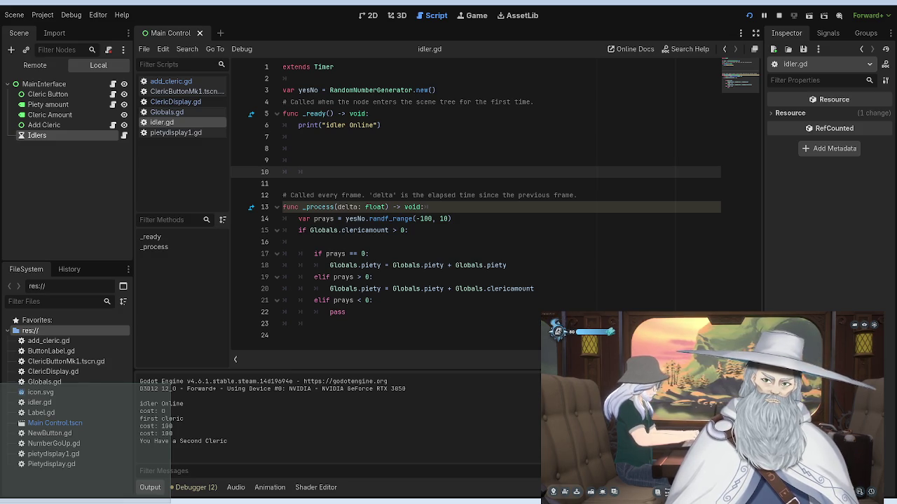
{"action": "key", "text": "F8"}
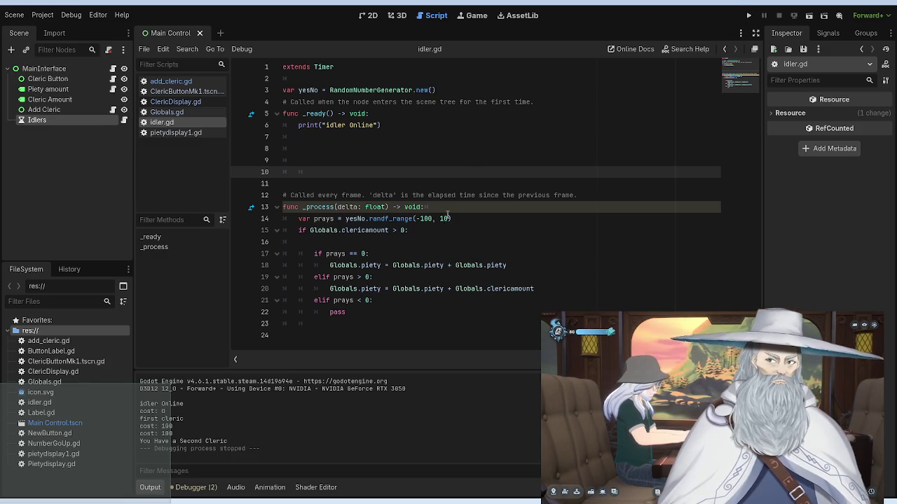
Step: Set line 14's prays roll to randf_range(-100, Globals.clericamount) and run the game
{"action": "left_click", "coordinate": [445, 219]}
{"action": "key", "text": "BackSpace"}
{"action": "key", "text": "BackSpace"}
{"action": "key", "text": "Left"}
{"action": "key", "text": "Left"}
{"action": "key", "text": "Left"}
{"action": "key", "text": "Delete"}
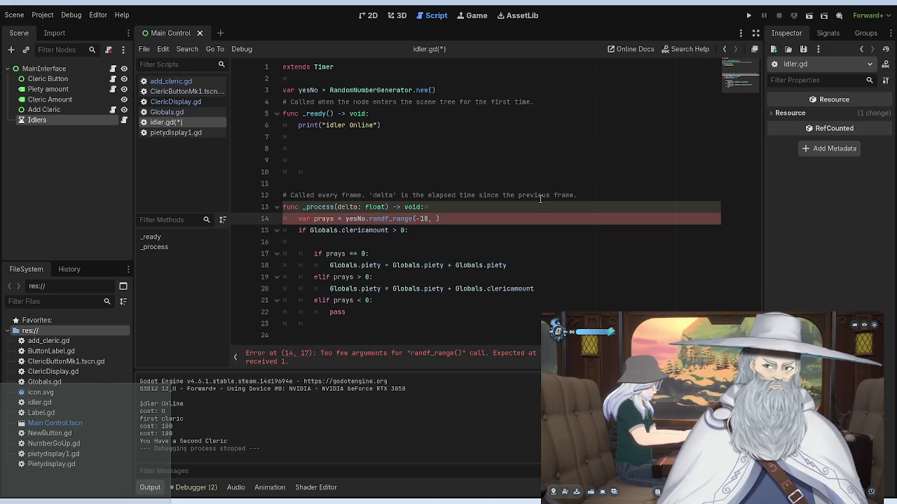
{"action": "key", "text": "Right"}
{"action": "key", "text": "Right"}
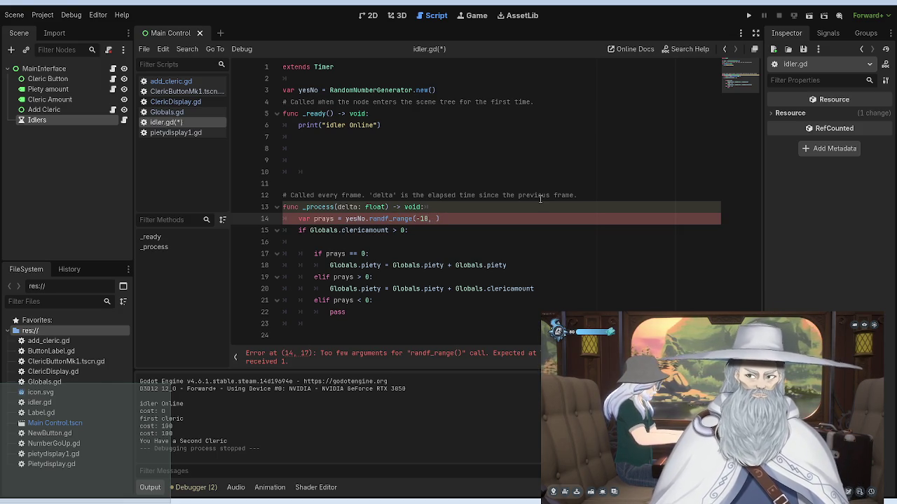
{"action": "key", "text": "Left"}
{"action": "key", "text": "Left"}
{"action": "type", "text": "0"}
{"action": "key", "text": "Right"}
{"action": "key", "text": "Right"}
{"action": "type", "text": "globals"}
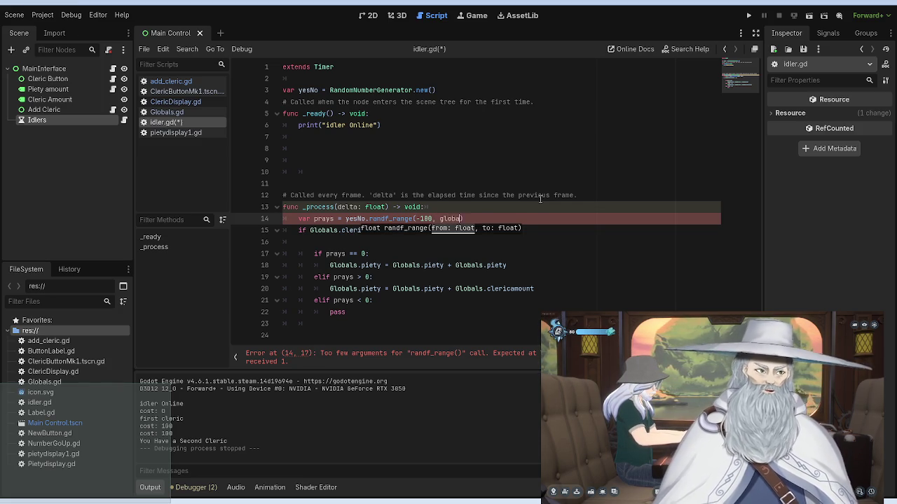
{"action": "key", "text": "Return"}
{"action": "type", "text": ".c"}
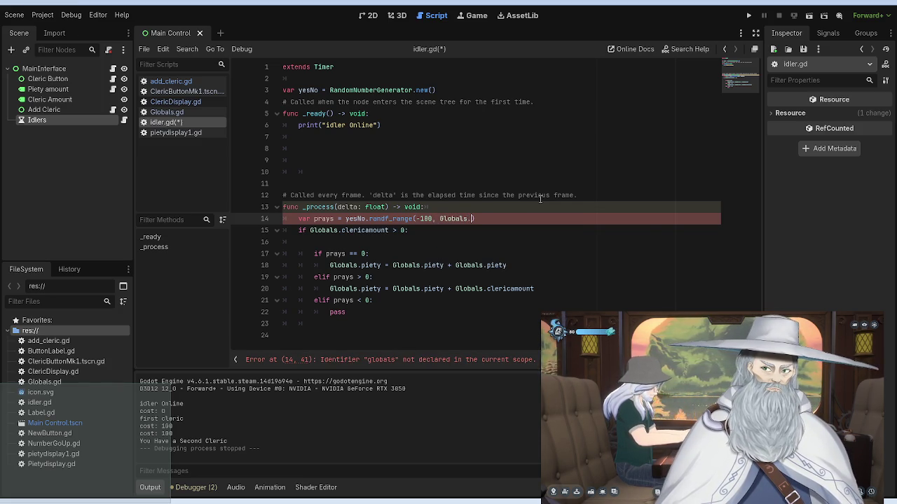
{"action": "key", "text": "Return"}
{"action": "left_click", "coordinate": [490, 161]}
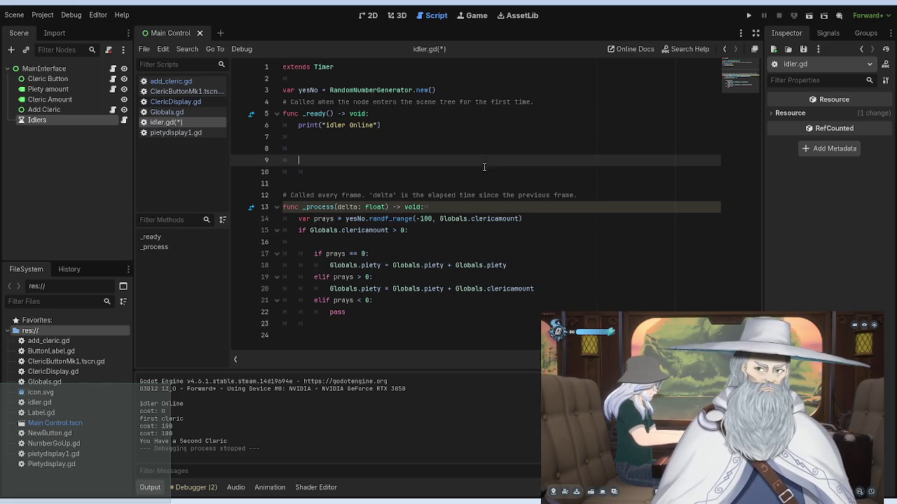
{"action": "left_click", "coordinate": [749, 15]}
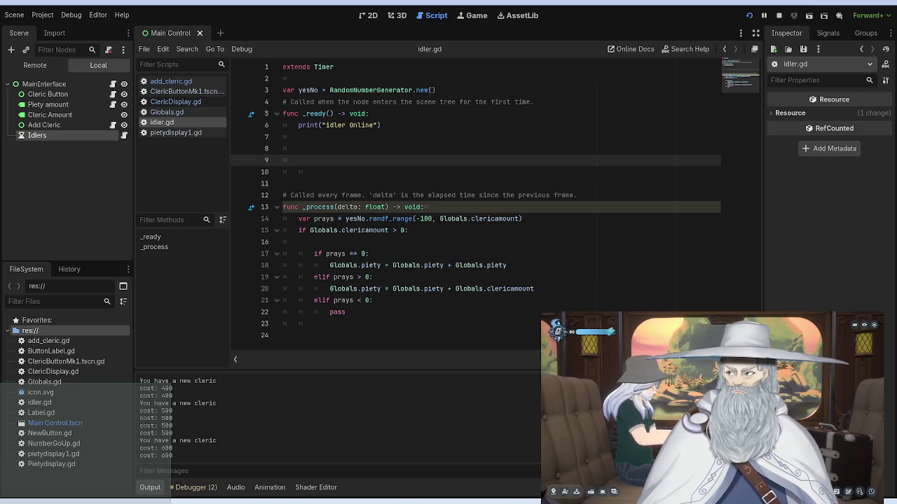
{"action": "left_click", "coordinate": [413, 310]}
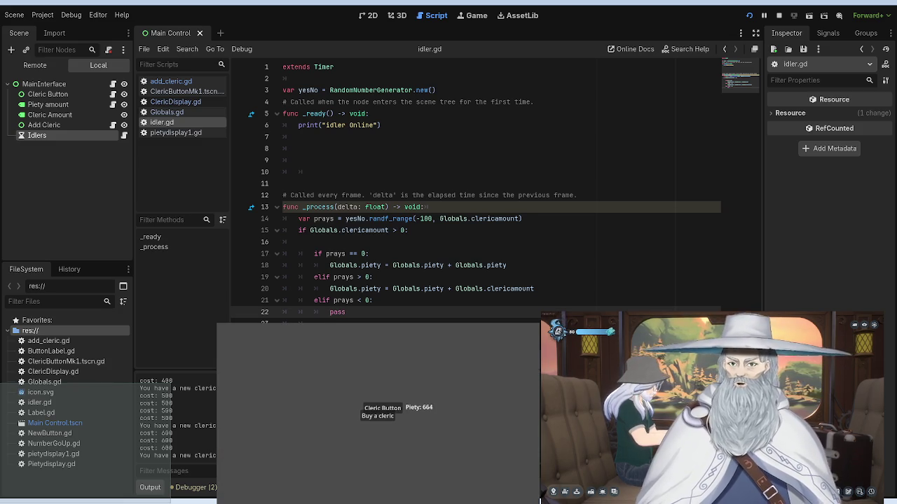
Step: Buy three clerics in the running game (costs 700 and 800), then select the Cleric Amount node
{"action": "left_click", "coordinate": [378, 418]}
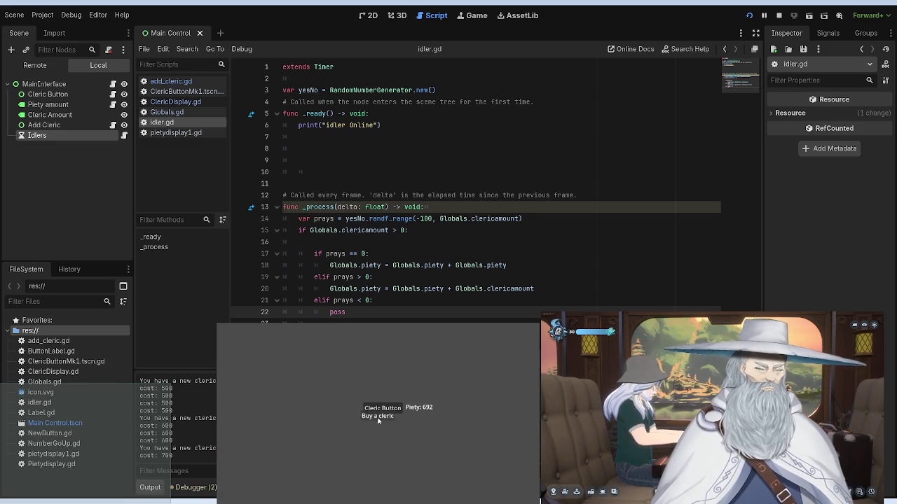
{"action": "left_click", "coordinate": [378, 417]}
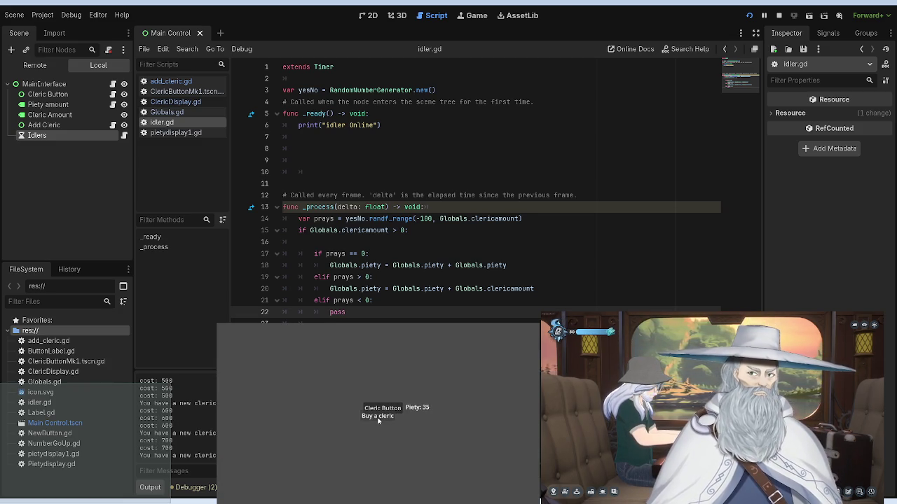
{"action": "left_click", "coordinate": [377, 418]}
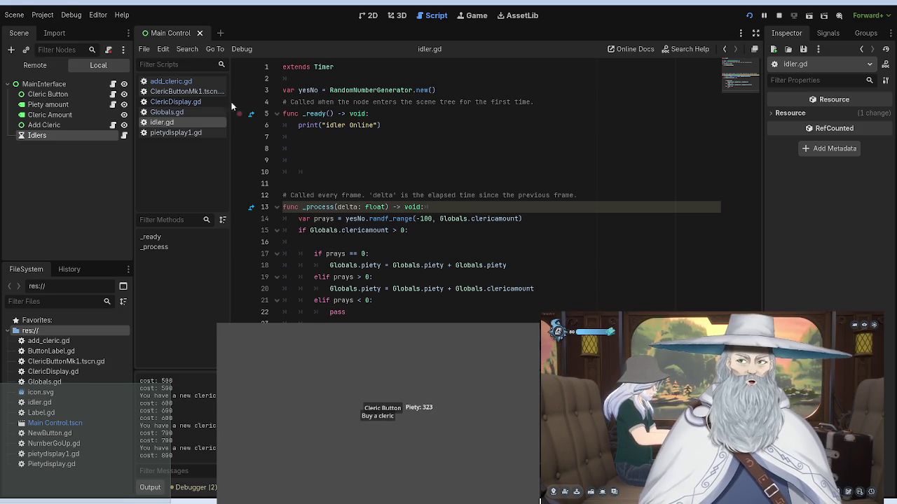
{"action": "left_click", "coordinate": [72, 114]}
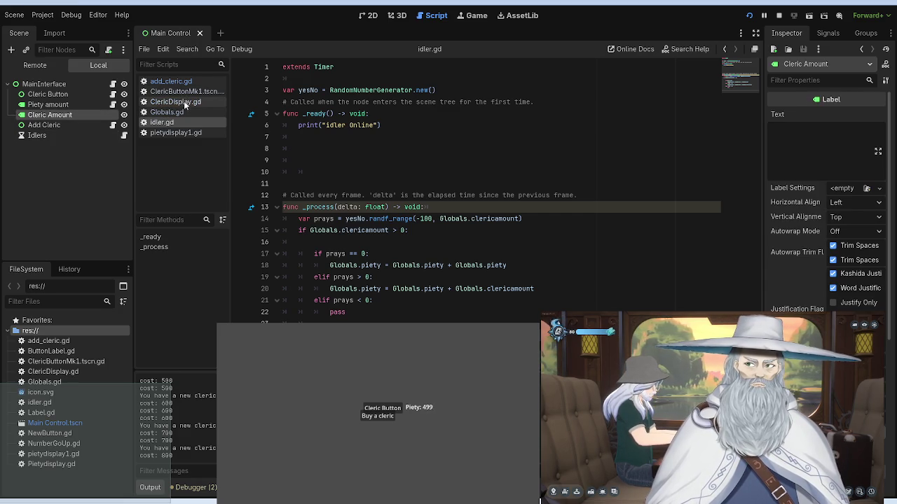
Step: In ClericDisplay.gd, complete Globals.clericamount from autocomplete and move to the 'test' text on line 12
{"action": "left_click", "coordinate": [184, 103]}
{"action": "left_click", "coordinate": [184, 92]}
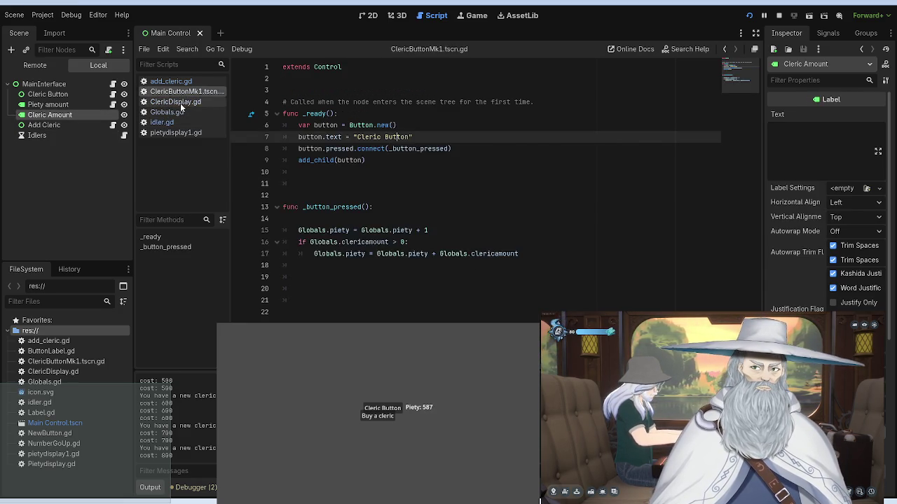
{"action": "left_click", "coordinate": [181, 103]}
{"action": "type", "text": "cs = str(Globals.clerc"}
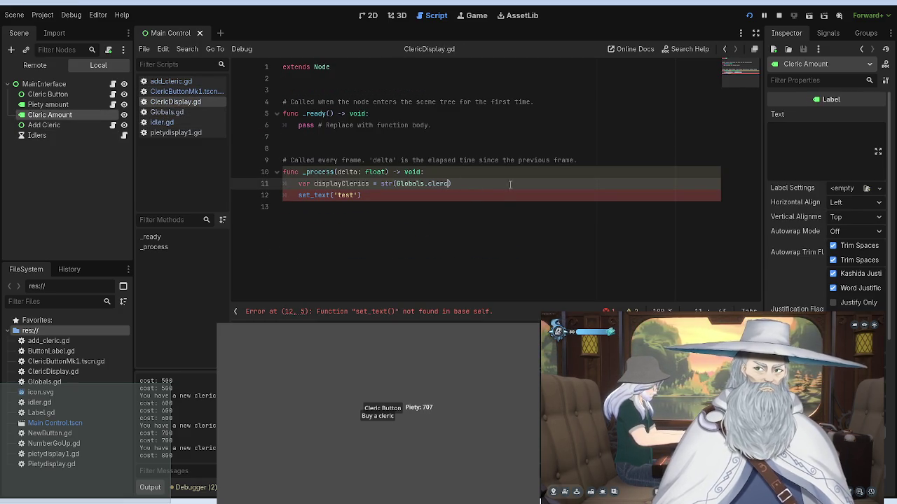
{"action": "left_click", "coordinate": [482, 196]}
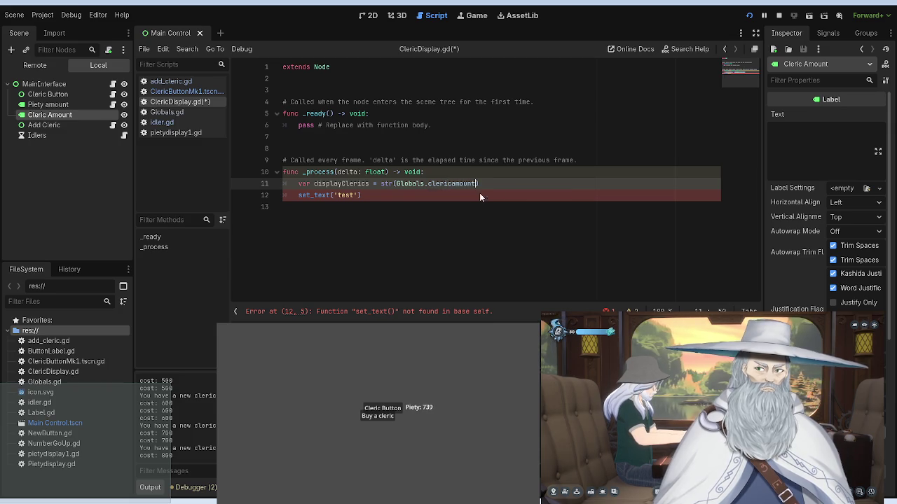
{"action": "left_click", "coordinate": [447, 140]}
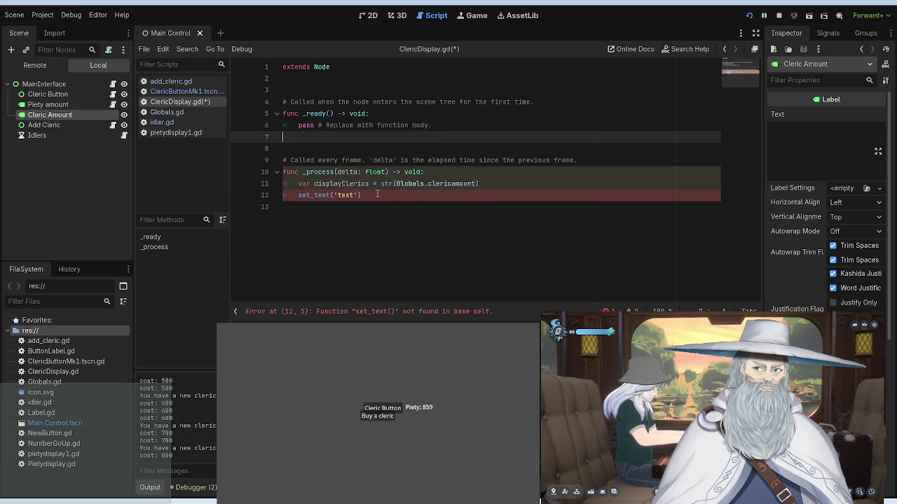
{"action": "left_click", "coordinate": [353, 195]}
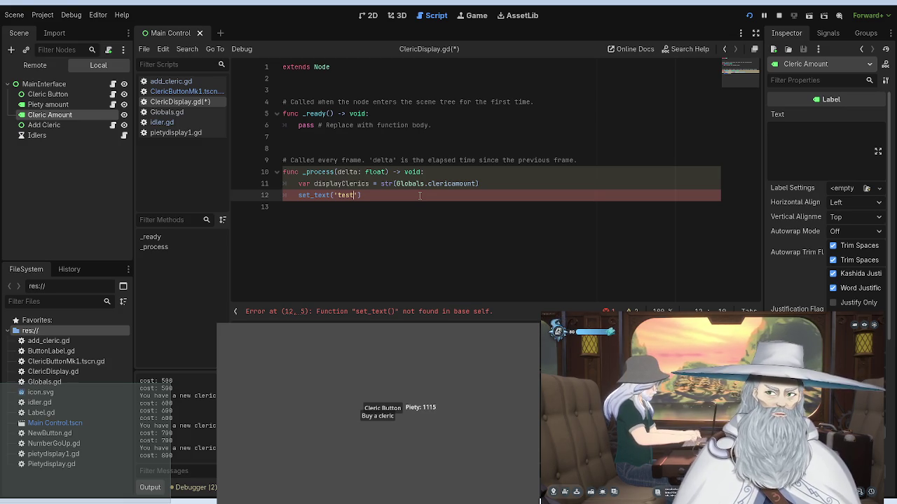
Step: Compare ClericDisplay.gd against pietydisplay1.gd and idler.gd, ending back on ClericDisplay.gd
{"action": "left_click", "coordinate": [189, 132]}
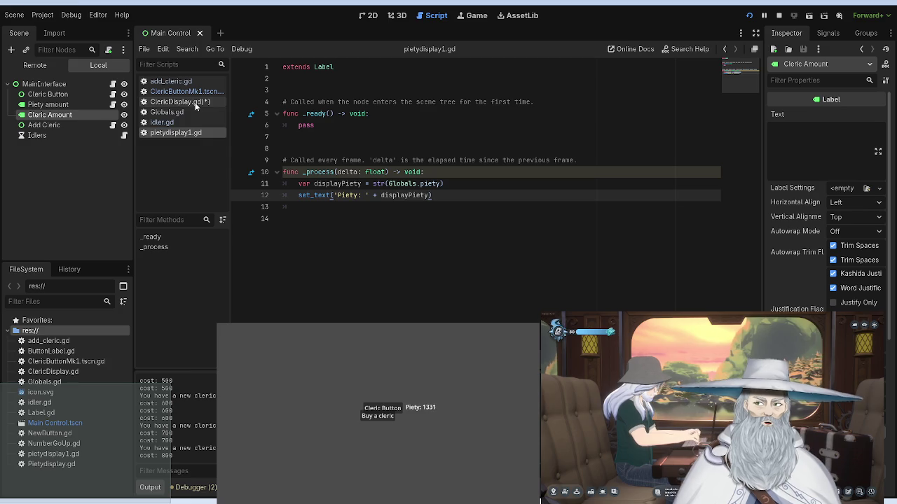
{"action": "left_click", "coordinate": [195, 102]}
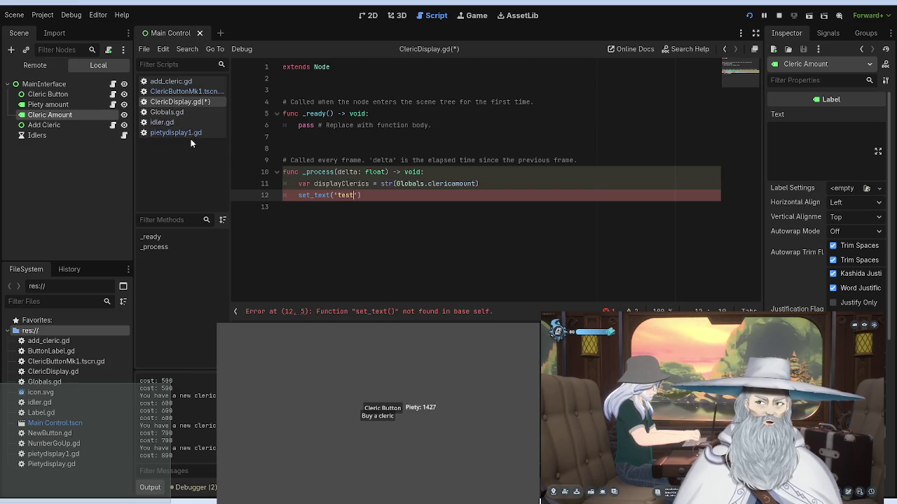
{"action": "left_click", "coordinate": [189, 134]}
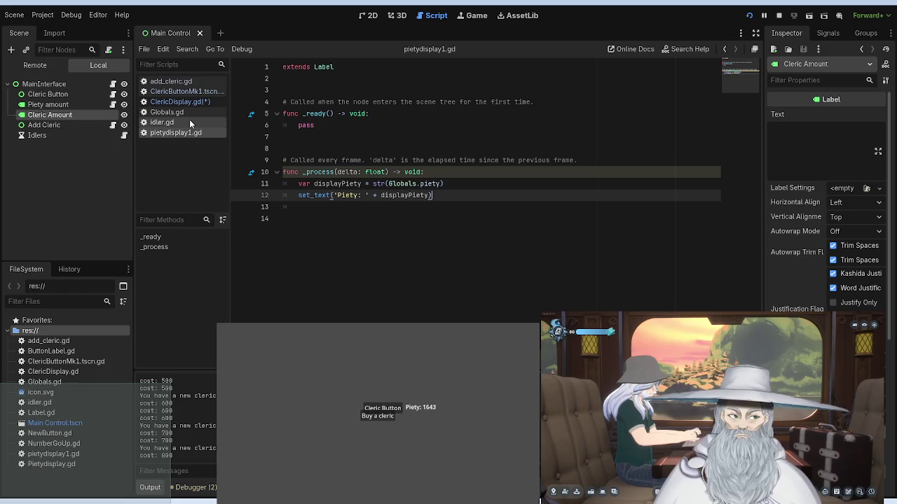
{"action": "left_click", "coordinate": [187, 122]}
{"action": "left_click", "coordinate": [188, 102]}
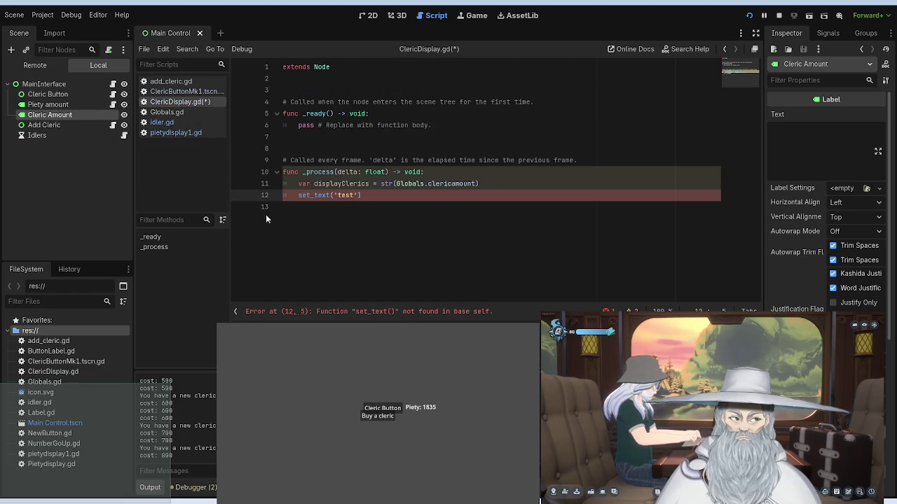
{"action": "left_click", "coordinate": [173, 134]}
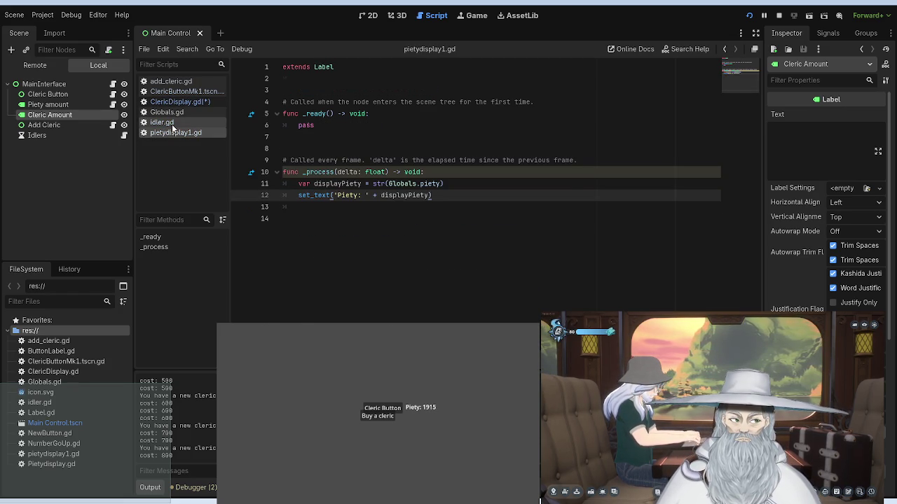
{"action": "left_click", "coordinate": [174, 111]}
{"action": "left_click", "coordinate": [180, 103]}
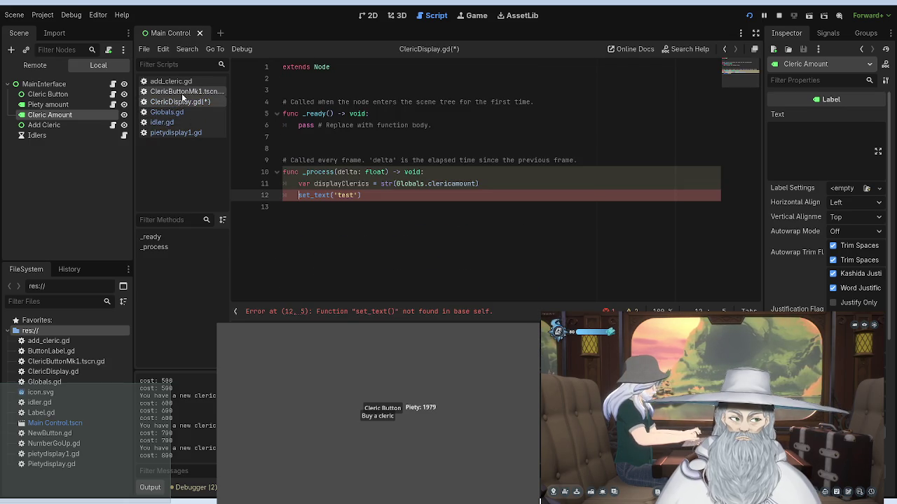
{"action": "left_click", "coordinate": [183, 122]}
{"action": "left_click", "coordinate": [181, 112]}
{"action": "left_click", "coordinate": [181, 122]}
{"action": "left_click", "coordinate": [181, 134]}
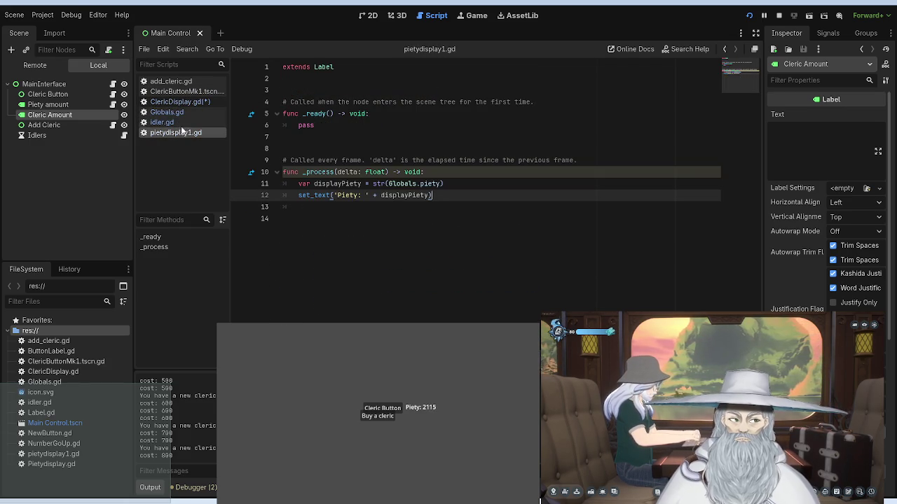
{"action": "left_click", "coordinate": [182, 113]}
{"action": "left_click", "coordinate": [184, 102]}
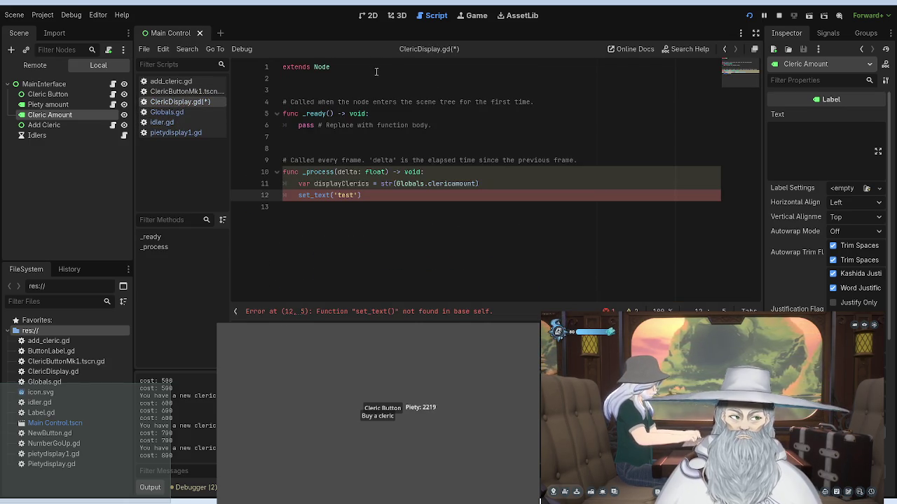
Step: Change ClericDisplay.gd's base type from Node to Label
{"action": "left_click", "coordinate": [340, 65]}
{"action": "key", "text": "BackSpace"}
{"action": "key", "text": "BackSpace"}
{"action": "key", "text": "BackSpace"}
{"action": "key", "text": "BackSpace"}
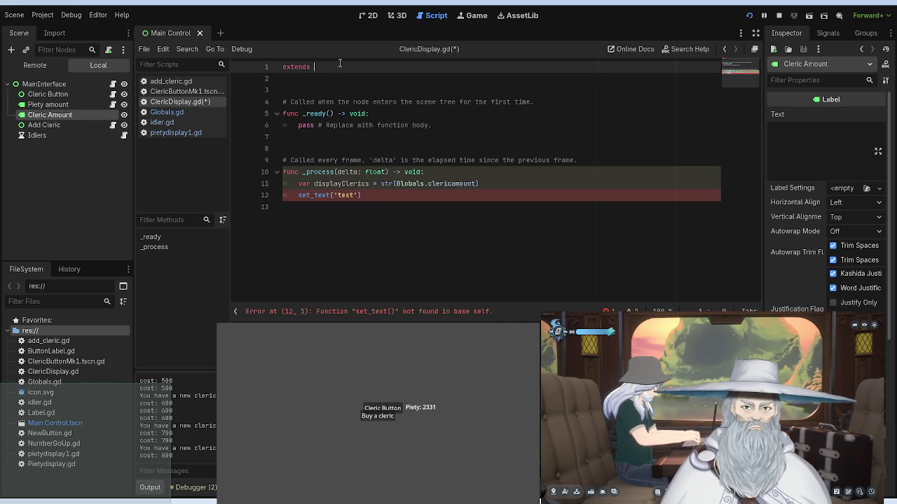
{"action": "type", "text": "Label"}
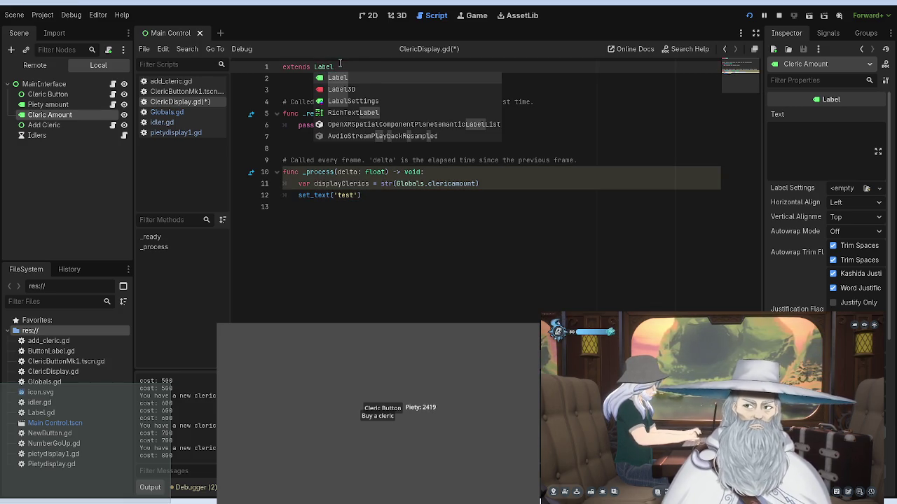
{"action": "left_click", "coordinate": [550, 92]}
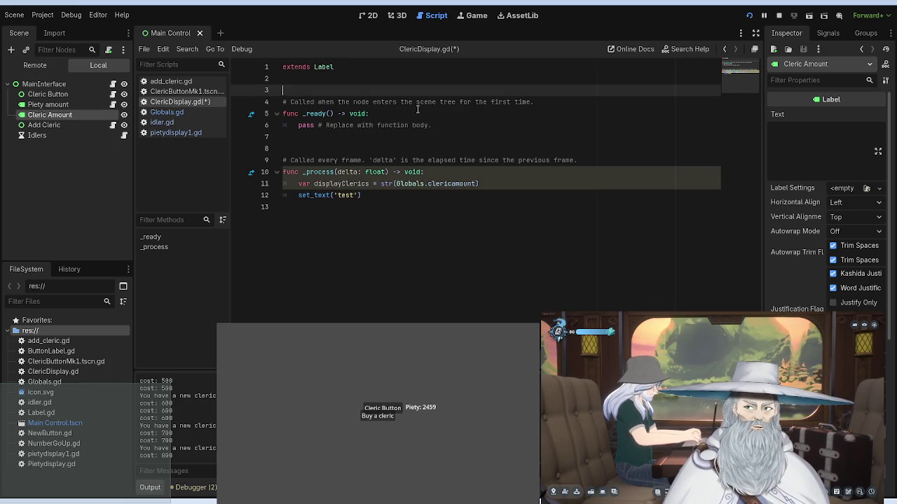
Step: Replace the 'test' placeholder in set_text with 'Clerics:'
{"action": "left_click", "coordinate": [353, 195]}
{"action": "key", "text": "BackSpace"}
{"action": "key", "text": "BackSpace"}
{"action": "key", "text": "BackSpace"}
{"action": "key", "text": "BackSpace"}
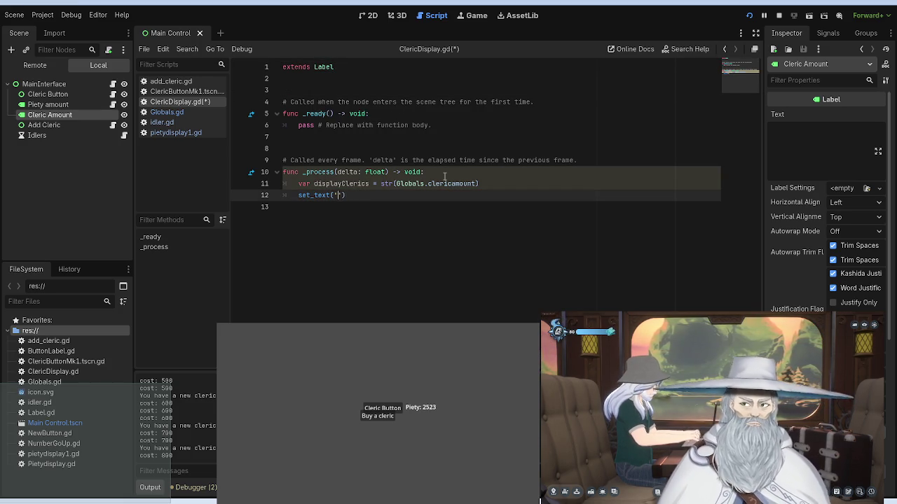
{"action": "type", "text": "Cleri"}
{"action": "type", "text": "c Amoun"}
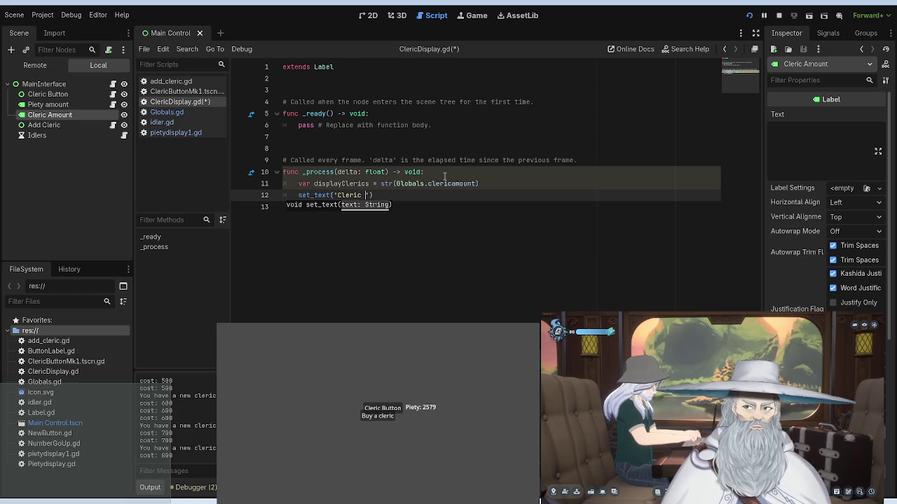
{"action": "key", "text": "BackSpace"}
{"action": "key", "text": "BackSpace"}
{"action": "key", "text": "BackSpace"}
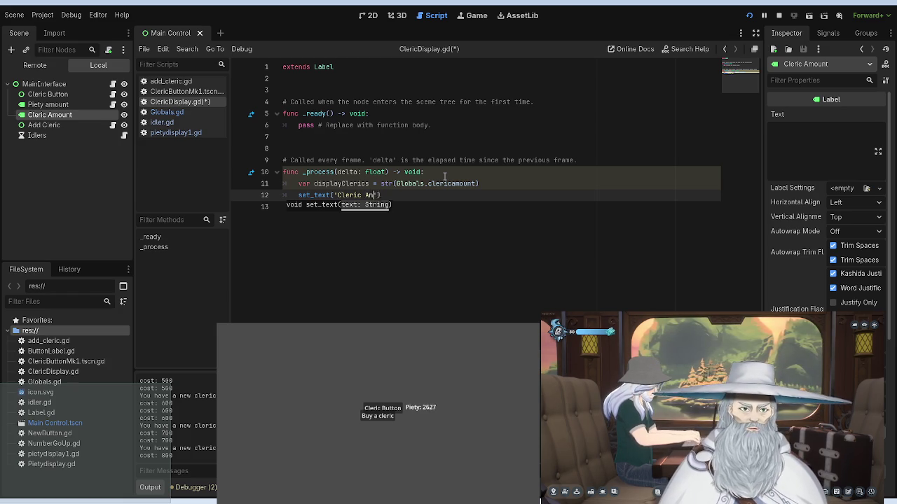
{"action": "type", "text": "s:"}
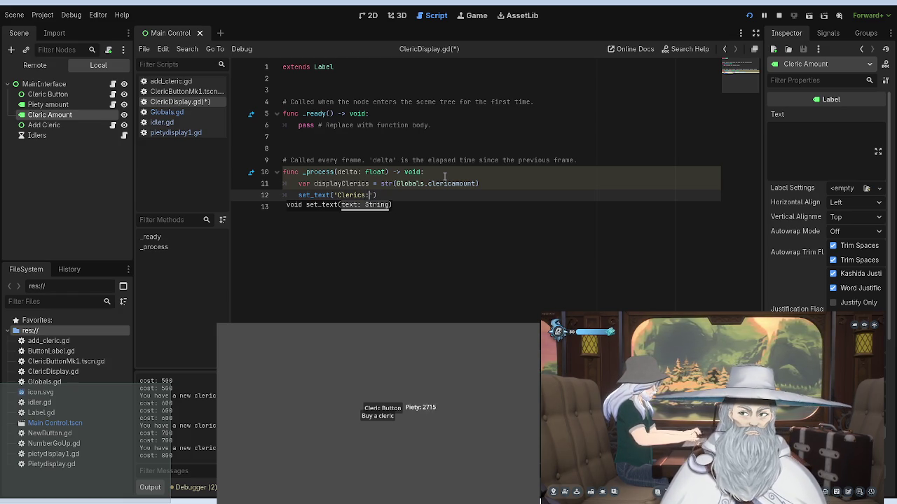
{"action": "key", "text": "Return"}
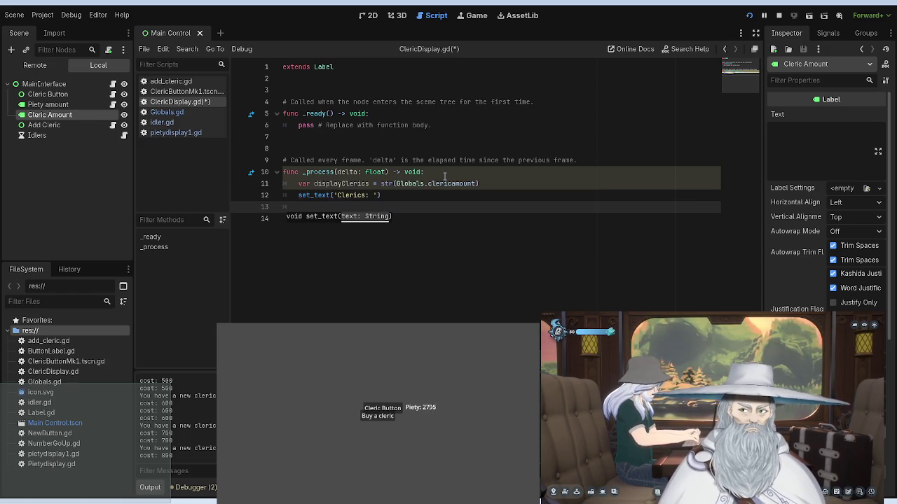
Step: Check the scene layout in the 2D view, then return to the script
{"action": "left_click", "coordinate": [370, 15]}
{"action": "left_click", "coordinate": [431, 16]}
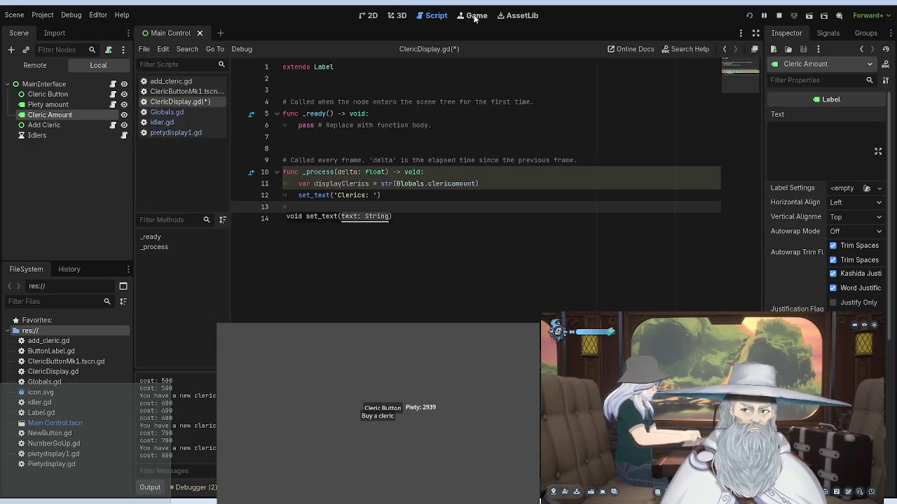
{"action": "left_click", "coordinate": [370, 16]}
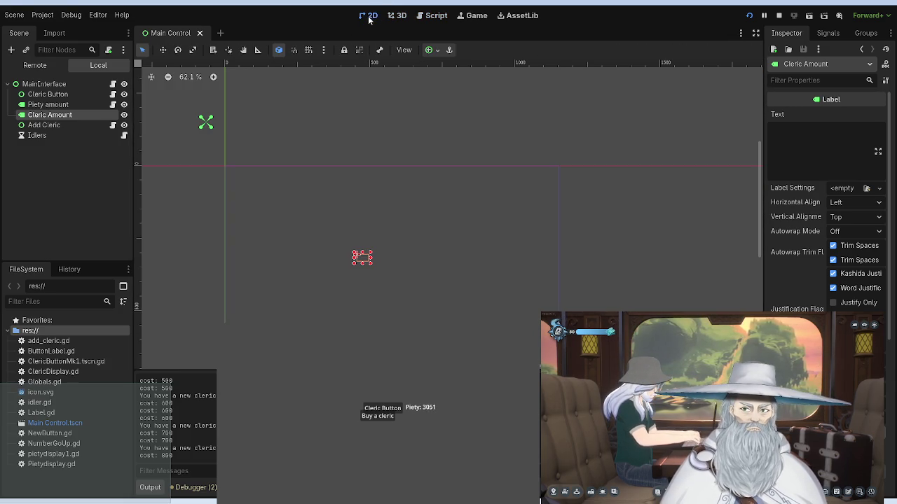
{"action": "left_click", "coordinate": [397, 15]}
{"action": "left_click", "coordinate": [432, 16]}
{"action": "left_click", "coordinate": [371, 16]}
{"action": "left_click", "coordinate": [398, 15]}
{"action": "left_click", "coordinate": [432, 16]}
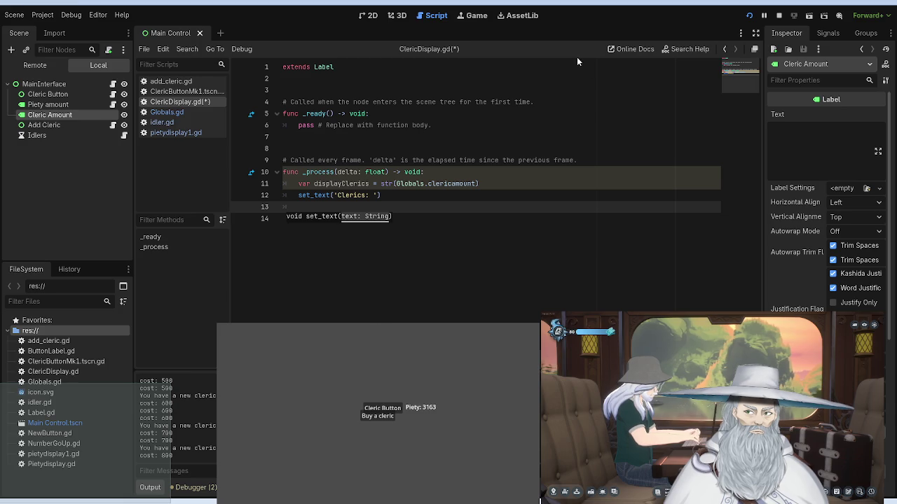
Step: Buy another cleric for 1100 piety in the running game, then dismiss the set_text hint
{"action": "left_click", "coordinate": [384, 415]}
{"action": "left_click", "coordinate": [384, 416]}
{"action": "left_click", "coordinate": [384, 416]}
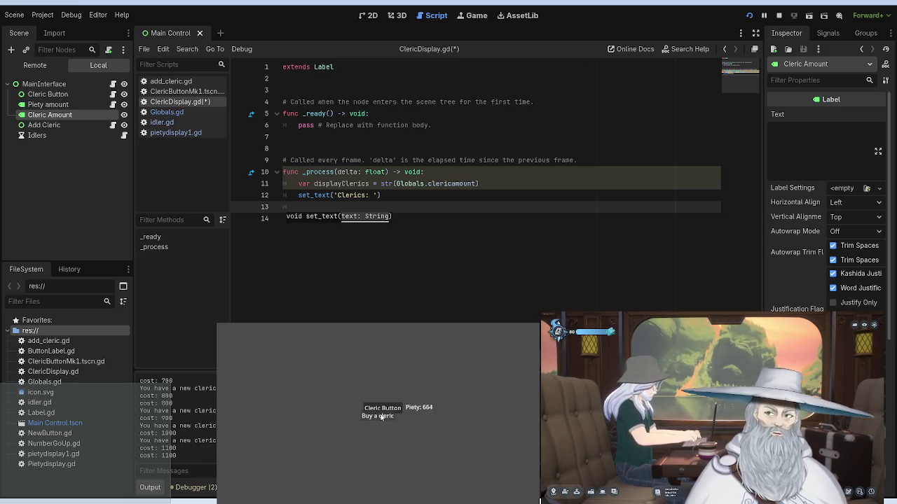
{"action": "left_click", "coordinate": [381, 417]}
{"action": "left_click", "coordinate": [381, 417]}
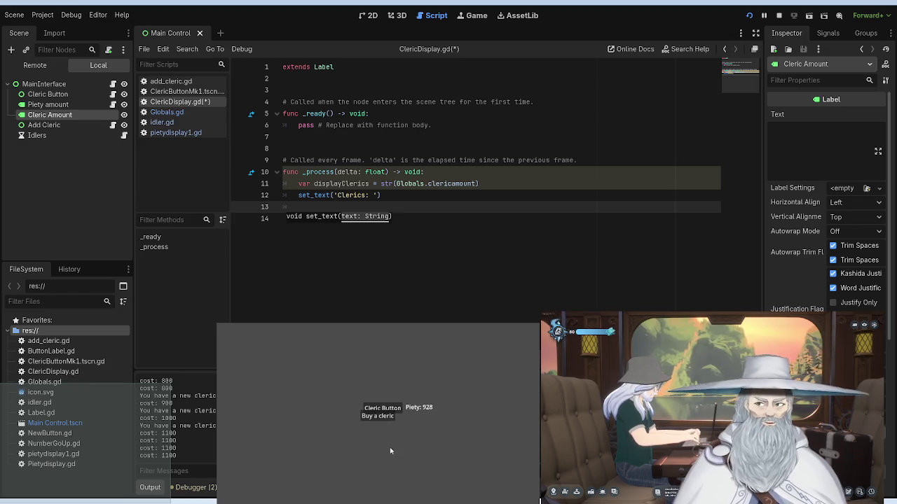
{"action": "left_click", "coordinate": [376, 419]}
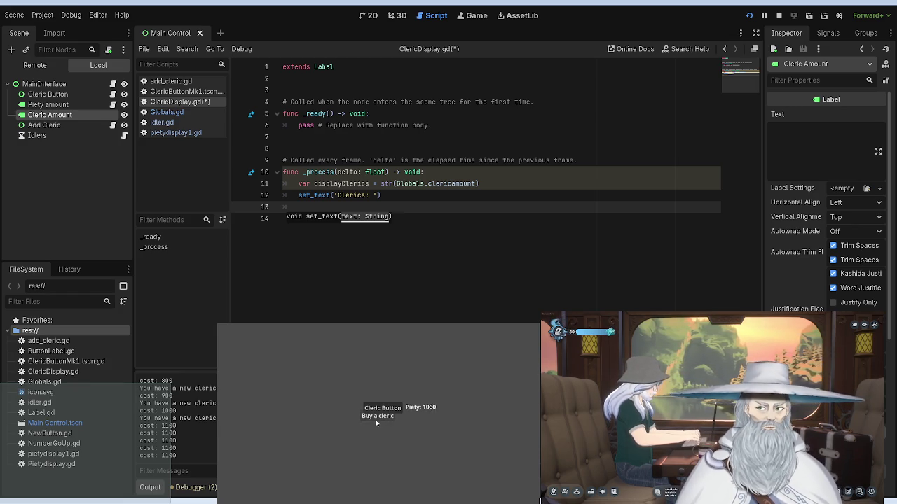
{"action": "left_click", "coordinate": [376, 418]}
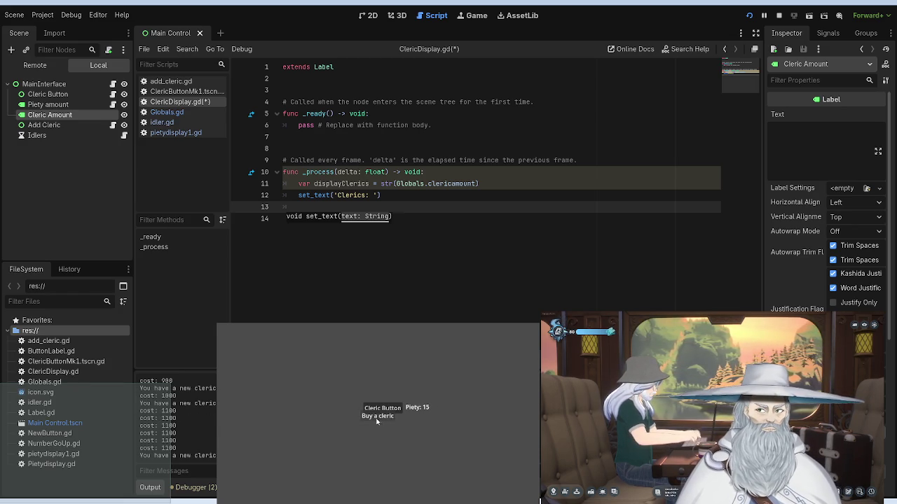
{"action": "key", "text": "Down"}
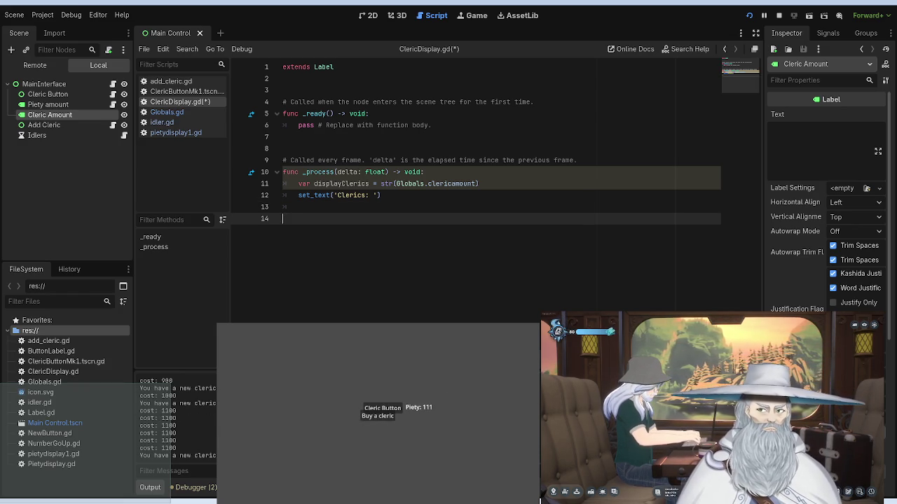
Step: Restart the game and shift the Cleric Amount label slightly left in the 2D view
{"action": "left_click", "coordinate": [368, 16]}
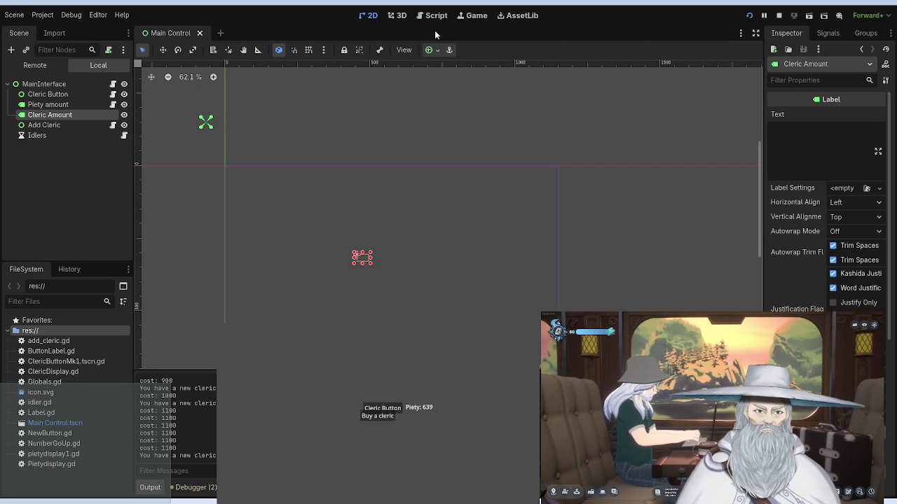
{"action": "left_click", "coordinate": [750, 16]}
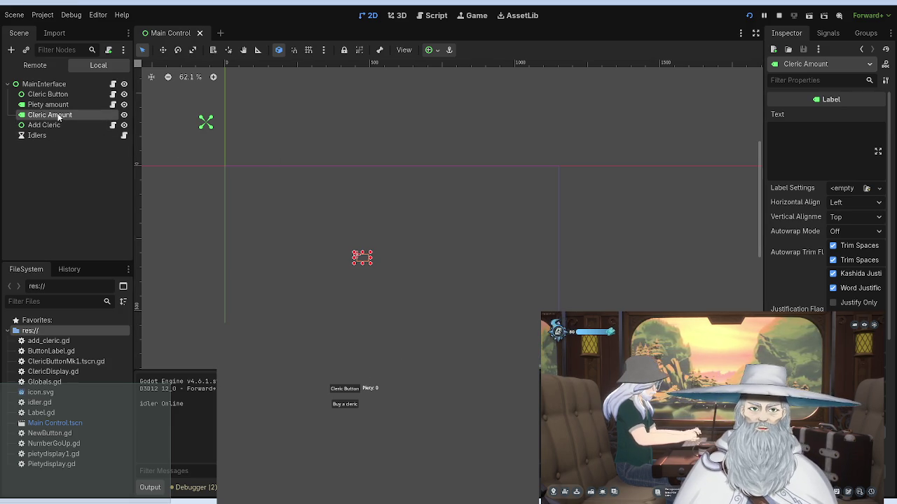
{"action": "scroll", "coordinate": [340, 244], "scroll_direction": "up", "scroll_amount": 6}
{"action": "scroll", "coordinate": [344, 245], "scroll_direction": "up", "scroll_amount": 5}
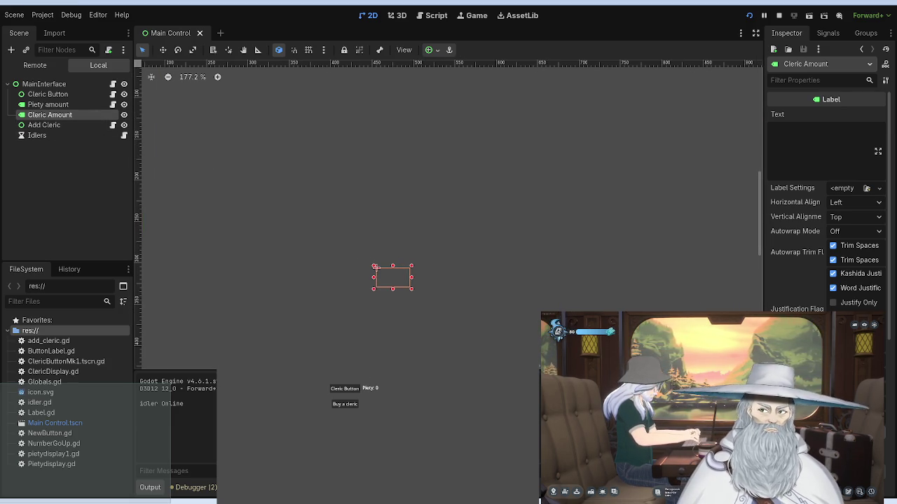
{"action": "left_click_drag", "start_coordinate": [390, 276], "coordinate": [337, 287]}
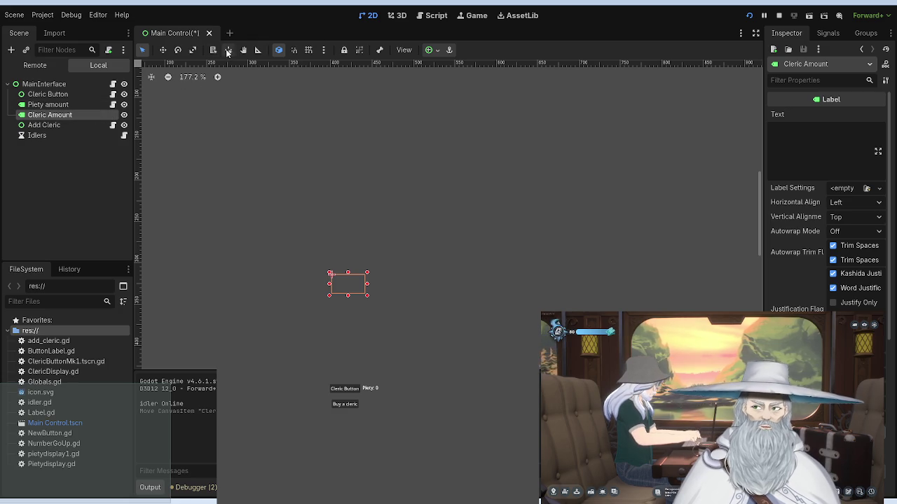
Step: Attach ClericDisplay.gd to the Cleric Amount node and save the scene
{"action": "left_click", "coordinate": [433, 15]}
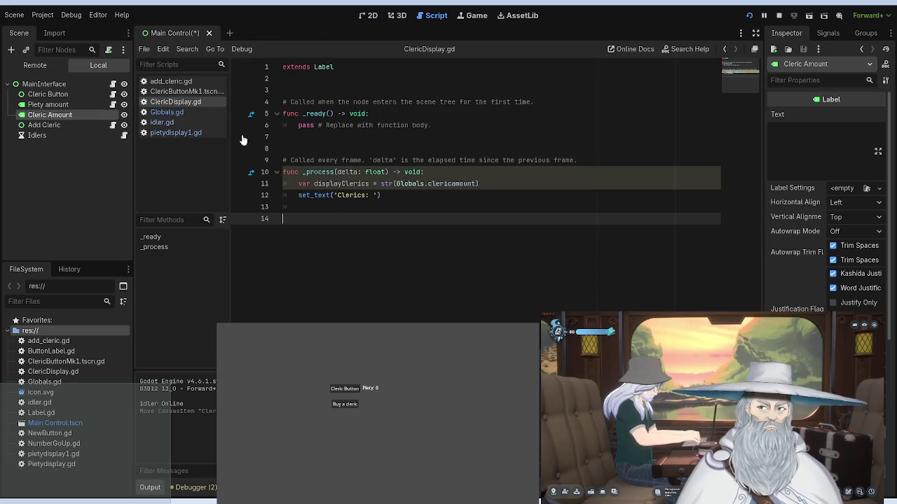
{"action": "left_click_drag", "start_coordinate": [194, 107], "coordinate": [60, 117]}
{"action": "key", "text": "F5"}
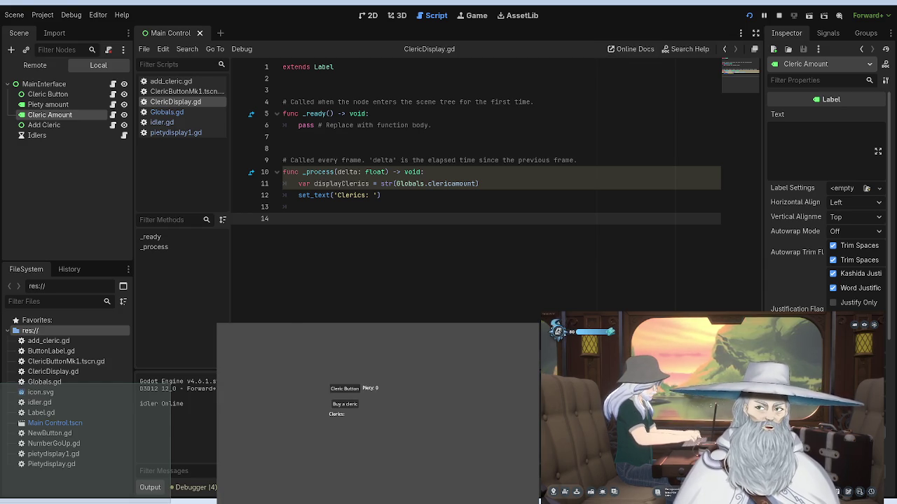
Step: Move the Cleric Amount label up beside the buy button, nudge it left, and save
{"action": "left_click", "coordinate": [369, 15]}
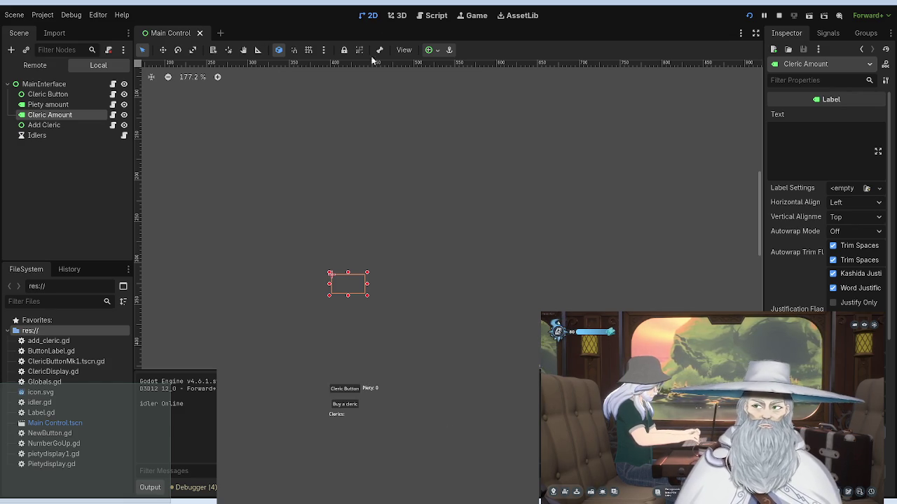
{"action": "mouse_move", "coordinate": [354, 290]}
{"action": "left_mouse_down"}
{"action": "mouse_move", "coordinate": [309, 271]}
{"action": "mouse_move", "coordinate": [307, 260]}
{"action": "mouse_move", "coordinate": [425, 245]}
{"action": "mouse_move", "coordinate": [452, 254]}
{"action": "left_mouse_up"}
{"action": "key", "text": "Left"}
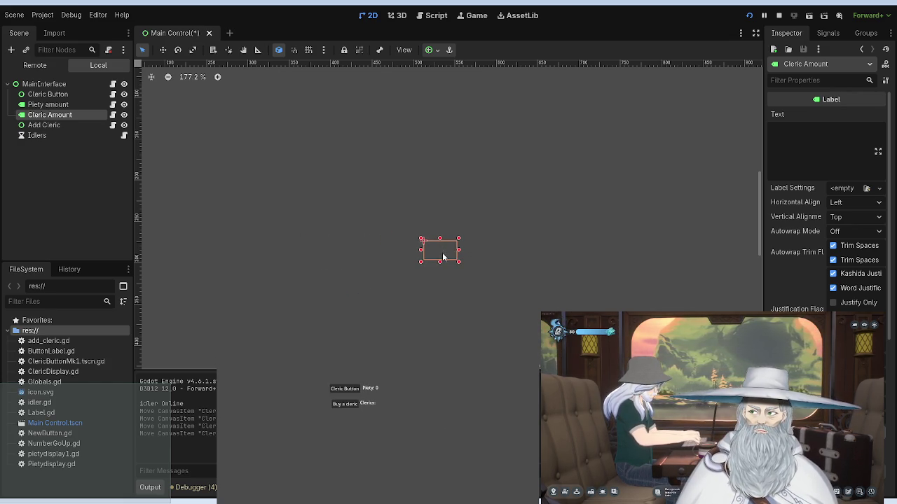
{"action": "key", "text": "Left"}
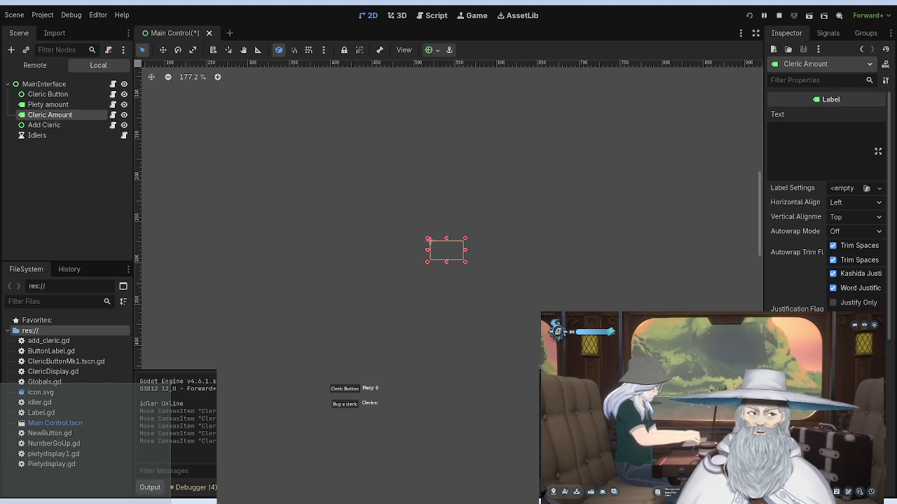
{"action": "key", "text": "ctrl+s"}
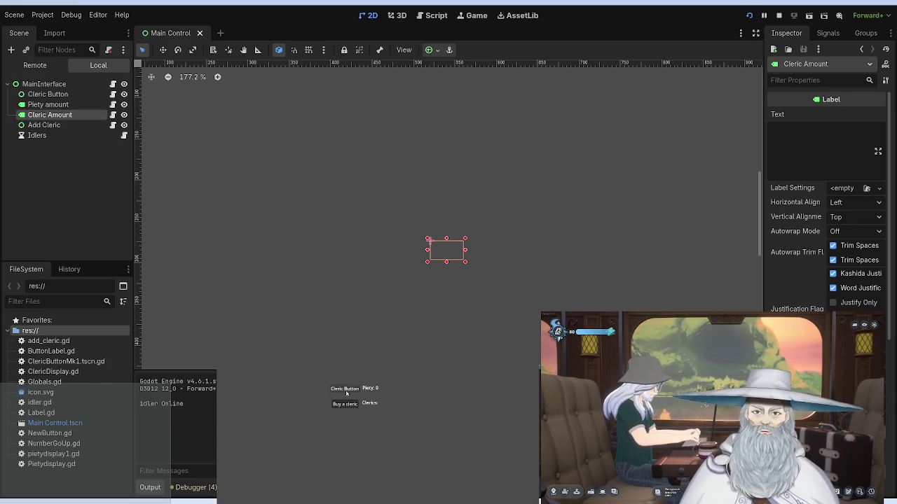
Step: Earn some piety in the running game and buy the first cleric
{"action": "left_click", "coordinate": [347, 391]}
{"action": "left_click", "coordinate": [347, 391]}
{"action": "left_click", "coordinate": [347, 391]}
{"action": "left_click", "coordinate": [345, 404]}
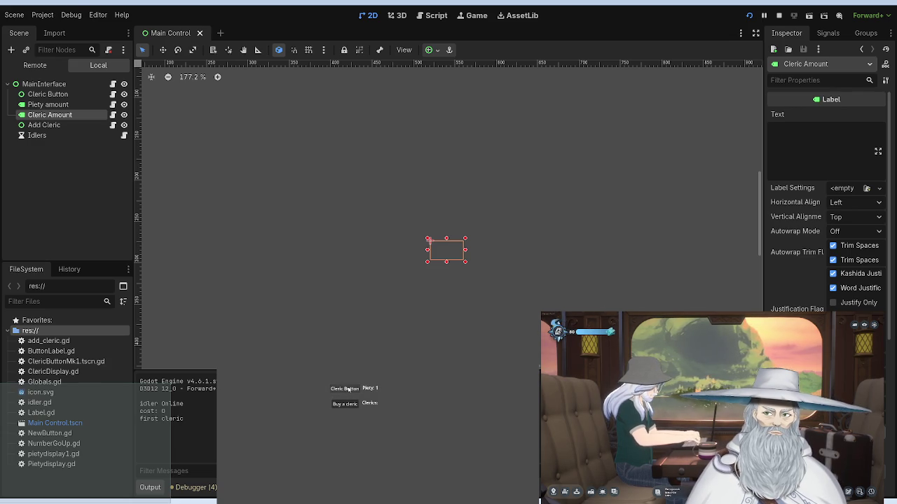
Step: Click the Cleric Button until Piety reaches 100, then buy the second cleric for 100
{"action": "left_click", "coordinate": [348, 390]}
{"action": "left_click", "coordinate": [348, 390]}
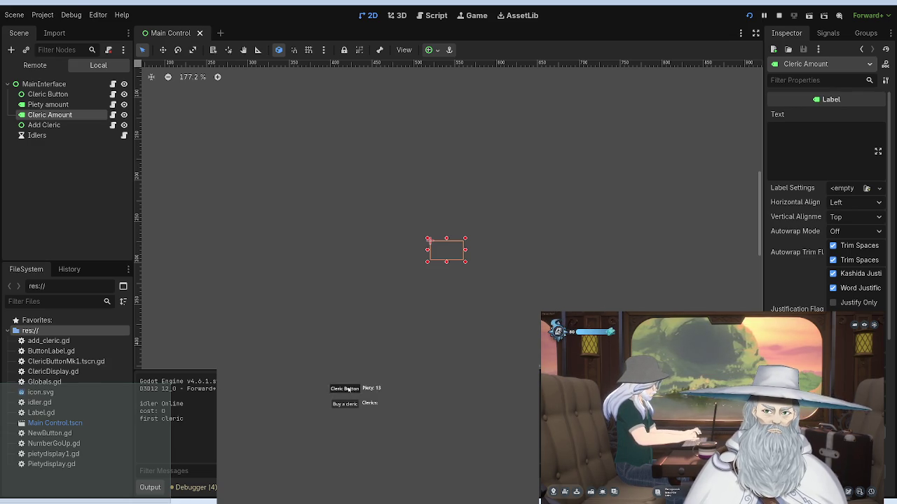
{"action": "left_click", "coordinate": [350, 405]}
{"action": "left_click", "coordinate": [346, 391]}
{"action": "left_click", "coordinate": [346, 391]}
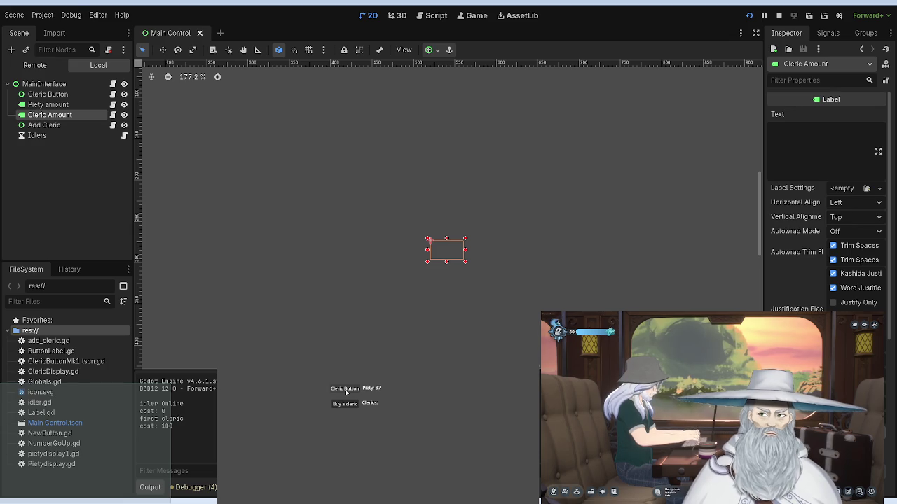
{"action": "left_click", "coordinate": [346, 391]}
{"action": "left_click", "coordinate": [346, 391]}
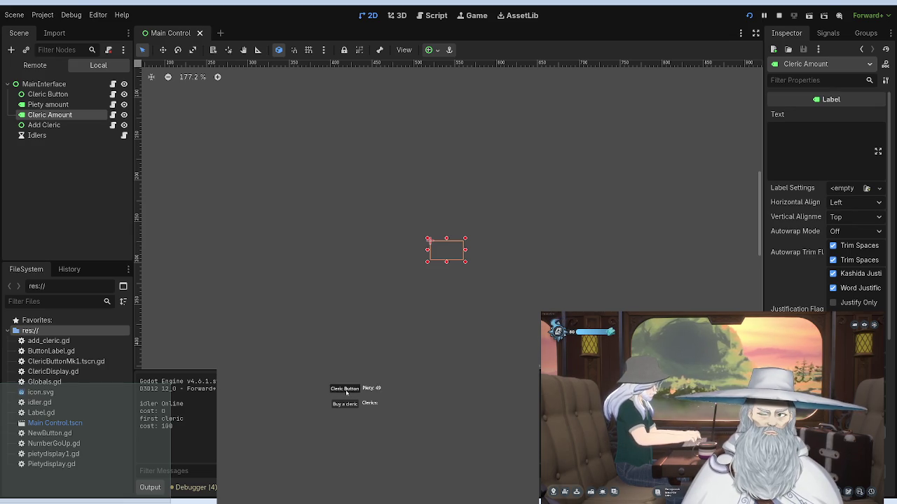
{"action": "left_click", "coordinate": [346, 391]}
{"action": "left_click", "coordinate": [346, 391]}
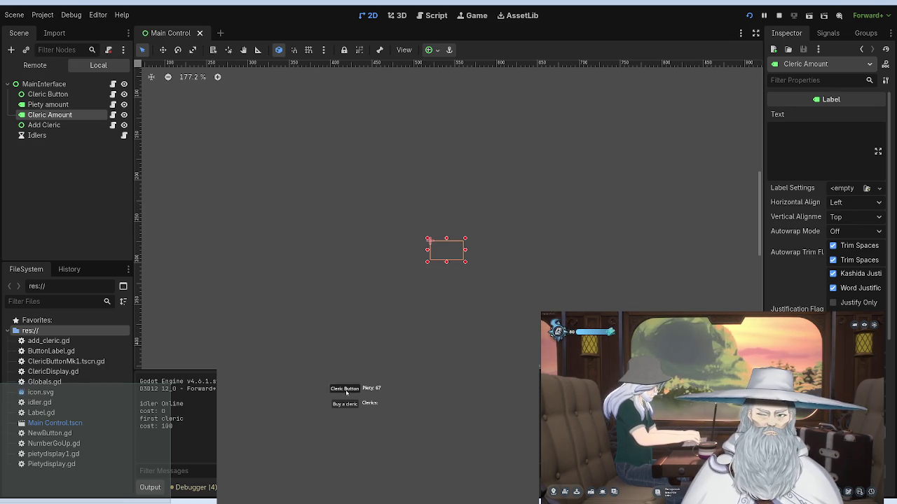
{"action": "left_click", "coordinate": [346, 391]}
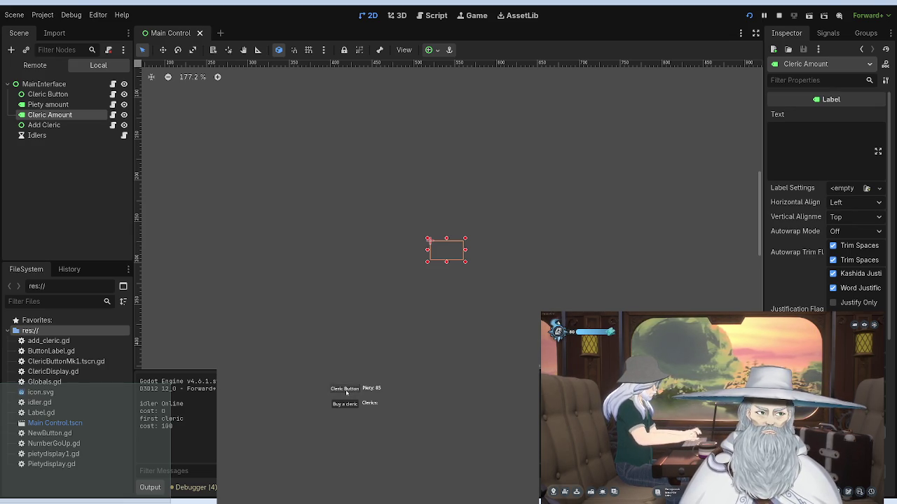
{"action": "left_click", "coordinate": [346, 391]}
{"action": "left_click", "coordinate": [346, 391]}
{"action": "left_click", "coordinate": [348, 405]}
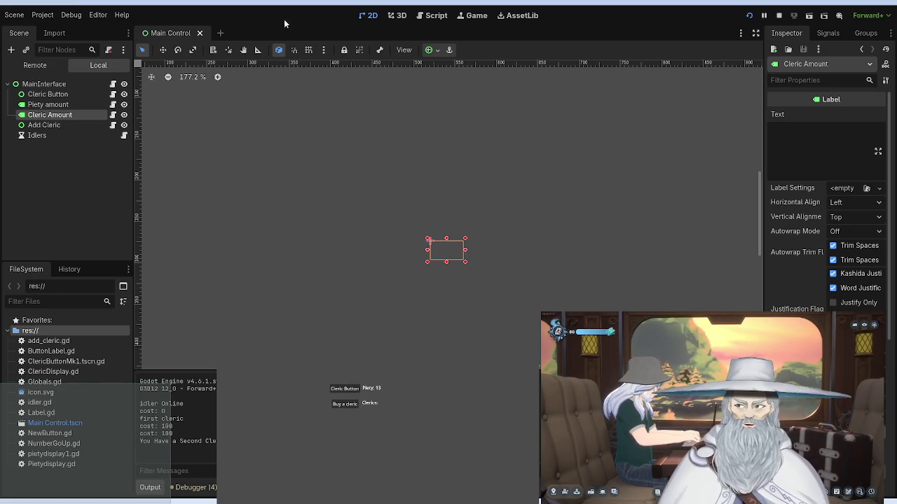
Step: Append + displayClerics to the set_text('Clerics: ') call and relaunch the game
{"action": "left_click", "coordinate": [435, 19]}
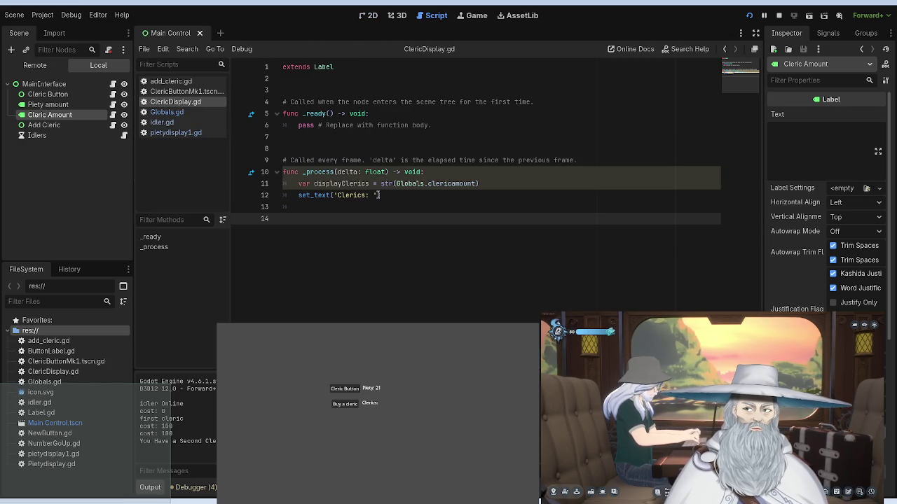
{"action": "left_click", "coordinate": [380, 195]}
{"action": "type", "text": "\" "}
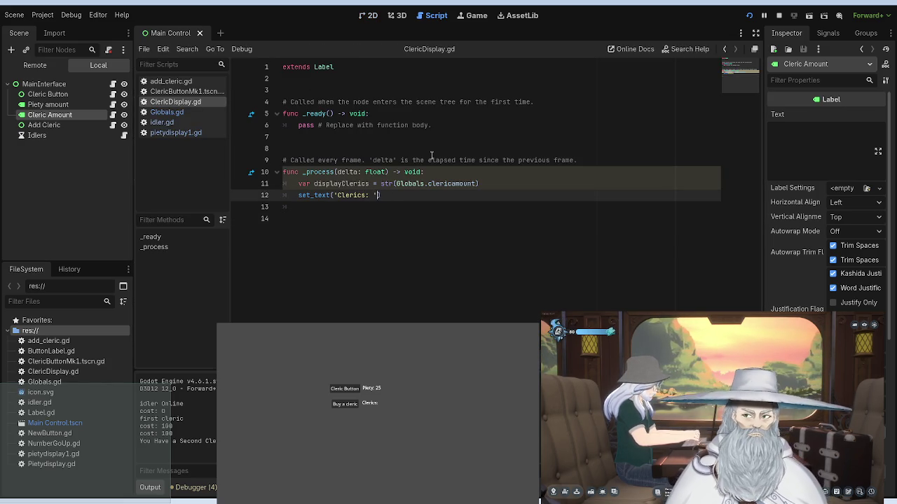
{"action": "type", "text": "di"}
{"action": "key", "text": "BackSpace"}
{"action": "key", "text": "BackSpace"}
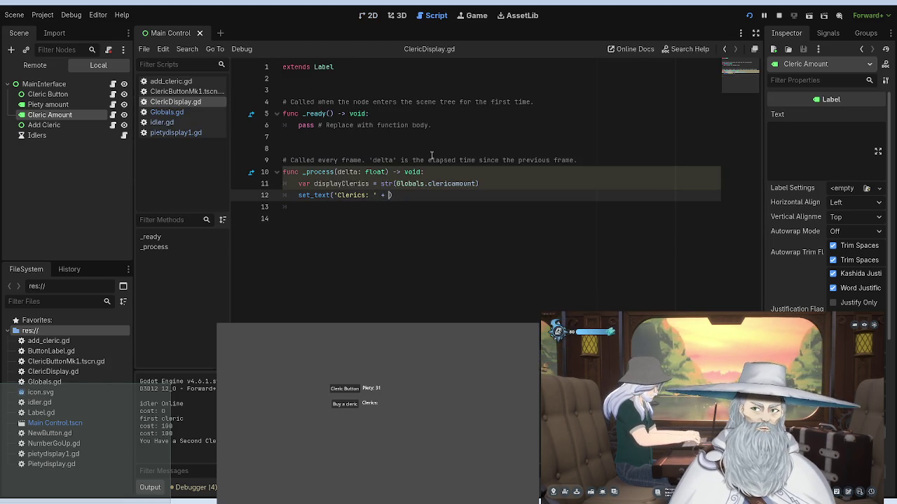
{"action": "type", "text": "displ"}
{"action": "key", "text": "Return"}
{"action": "left_click", "coordinate": [423, 113]}
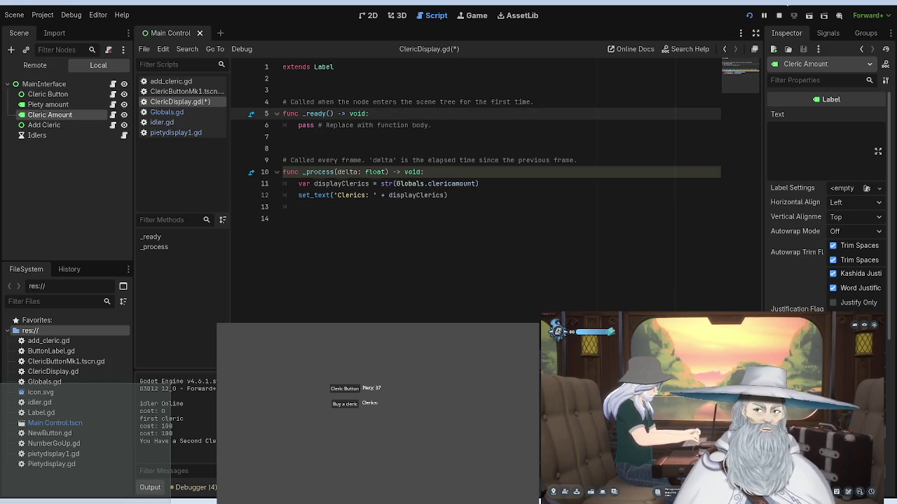
{"action": "left_click", "coordinate": [749, 14]}
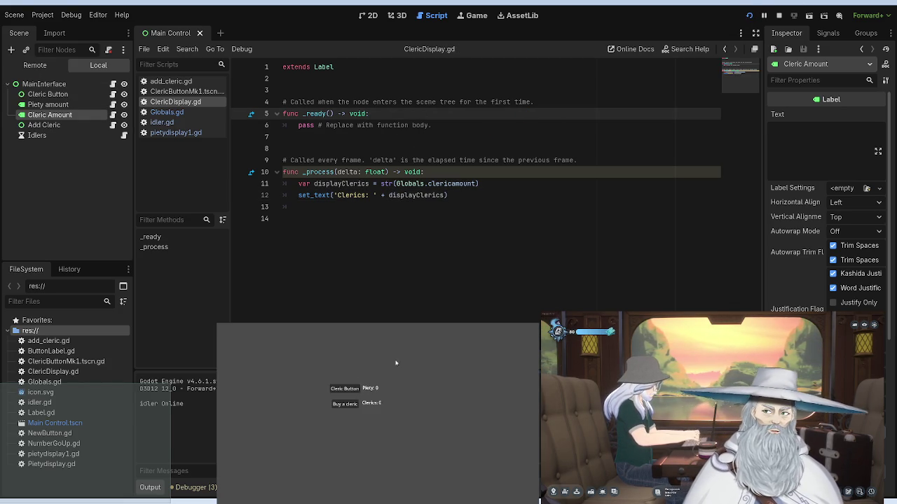
Step: Earn piety and buy a cleric so the label reads 'Clerics: 1', then add a Label under Add Cleric
{"action": "left_click", "coordinate": [345, 389]}
{"action": "left_click", "coordinate": [345, 389]}
{"action": "left_click", "coordinate": [345, 389]}
{"action": "left_click", "coordinate": [349, 405]}
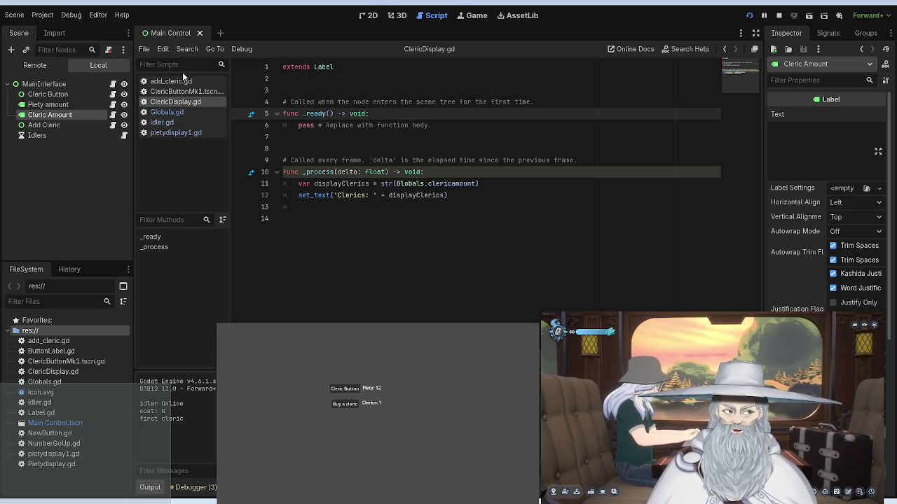
{"action": "left_click", "coordinate": [56, 124]}
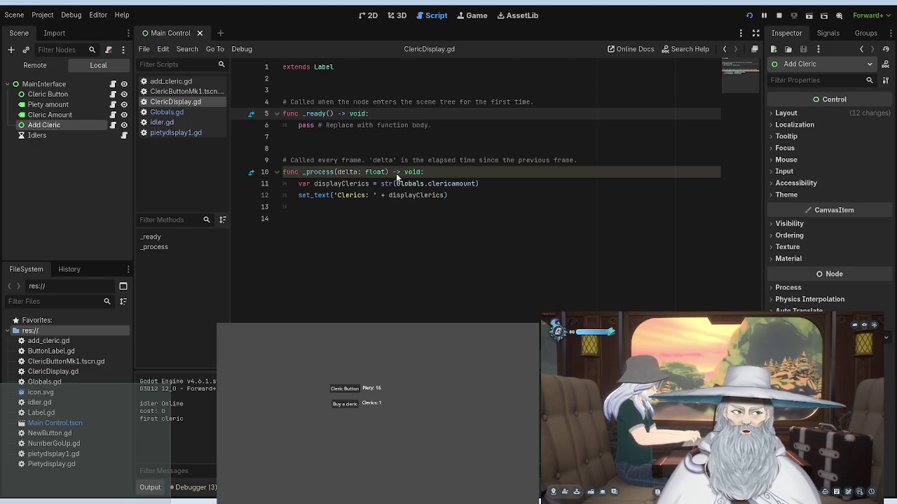
{"action": "key", "text": "Return"}
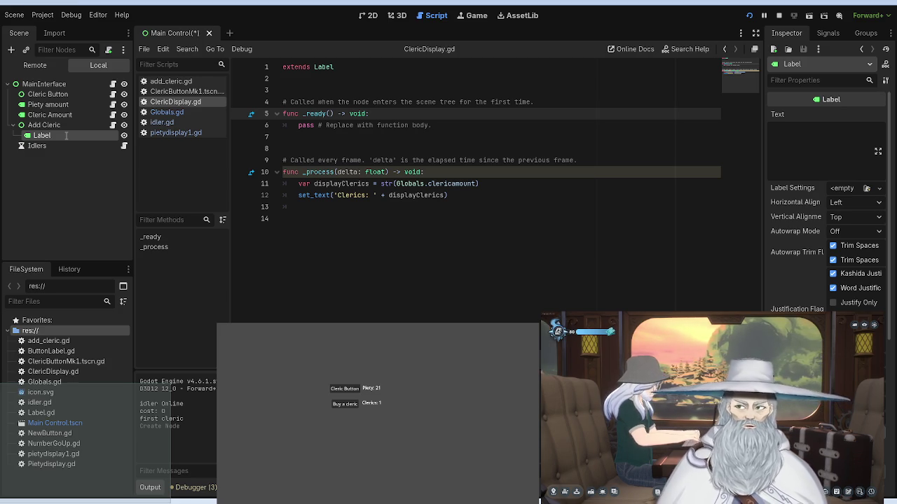
Step: Name the new label 'Buy Amount' and rename Add Cleric to 'AddCleric'
{"action": "type", "text": "Buy Amount"}
{"action": "key", "text": "Return"}
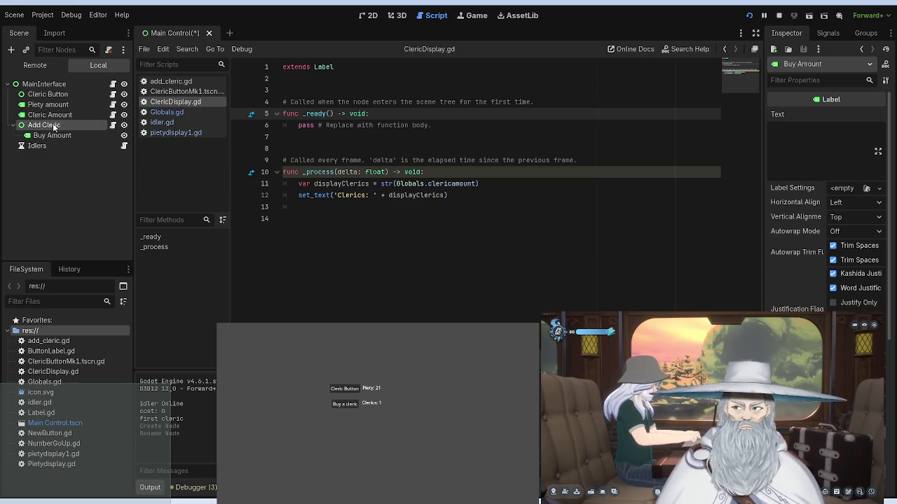
{"action": "left_click", "coordinate": [44, 126]}
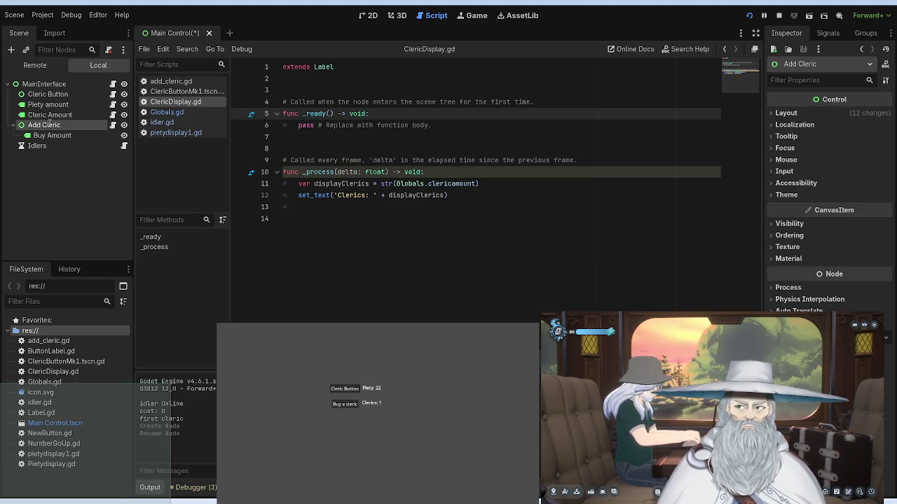
{"action": "double_click", "coordinate": [69, 125]}
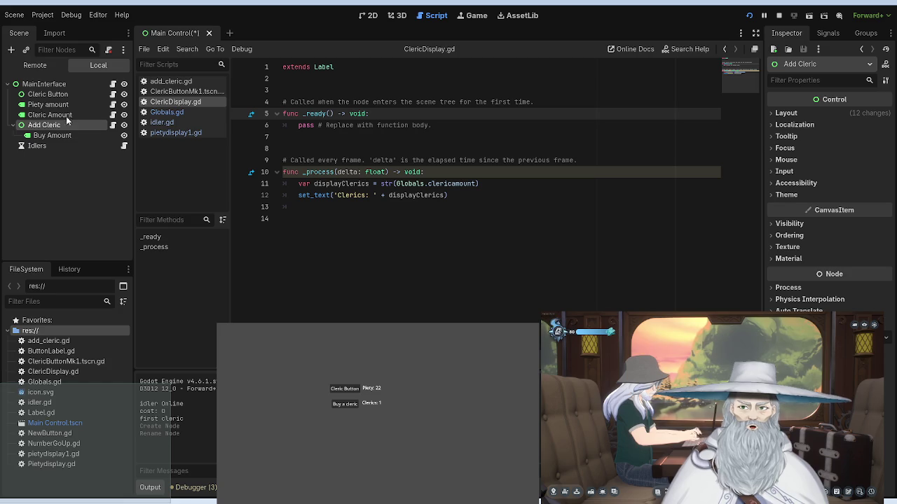
{"action": "type", "text": "AddCleric"}
{"action": "key", "text": "Return"}
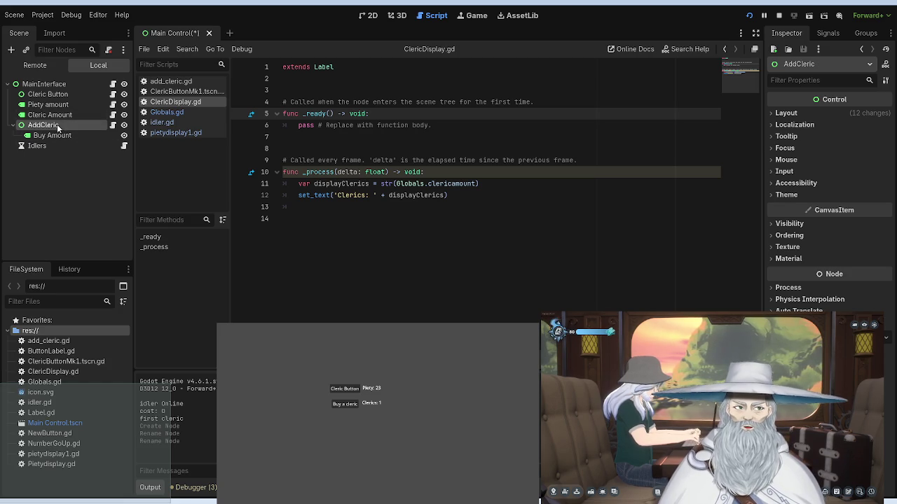
Step: Select the Buy Amount label and collapse and re-expand the scene tree
{"action": "left_click", "coordinate": [60, 135]}
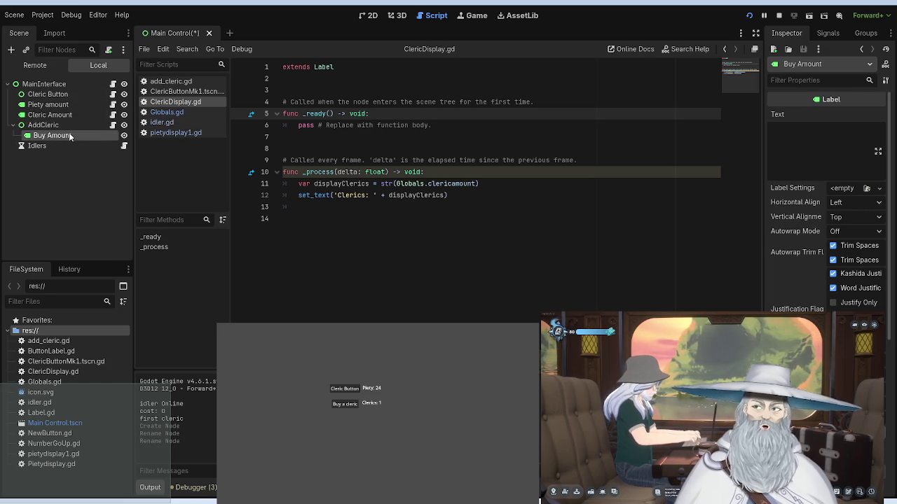
{"action": "left_click", "coordinate": [7, 84]}
{"action": "left_click", "coordinate": [7, 84]}
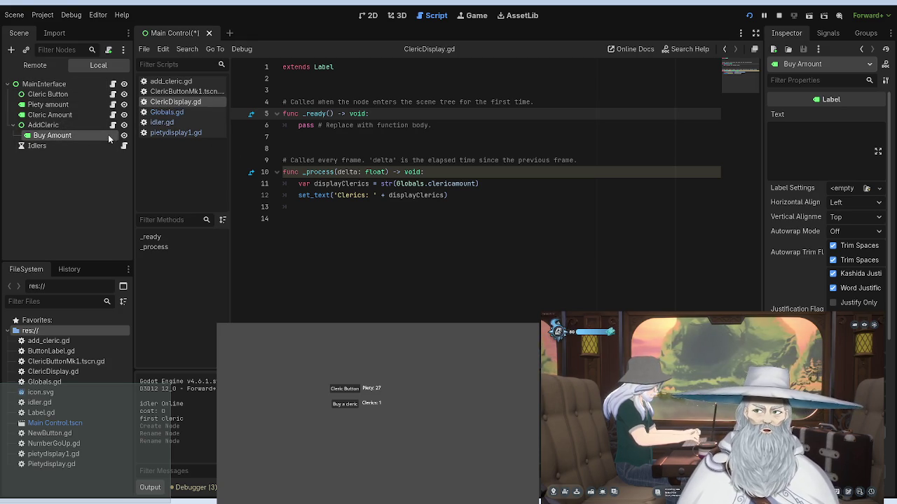
{"action": "scroll", "coordinate": [827, 210], "scroll_direction": "down", "scroll_amount": 5}
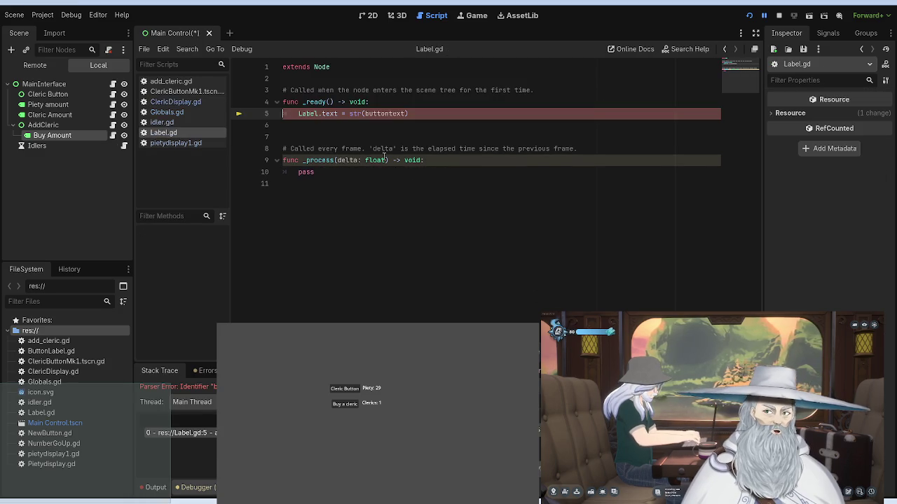
Step: Browse ClericDisplay.gd, Globals.gd, Label.gd and add_cleric.gd, ending on pietydisplay1.gd
{"action": "left_click", "coordinate": [180, 102]}
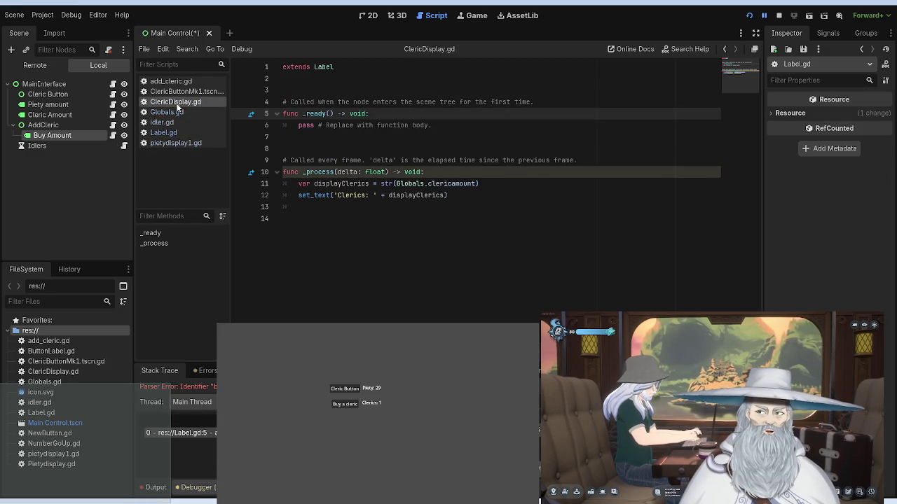
{"action": "left_click", "coordinate": [181, 115]}
{"action": "left_click", "coordinate": [181, 131]}
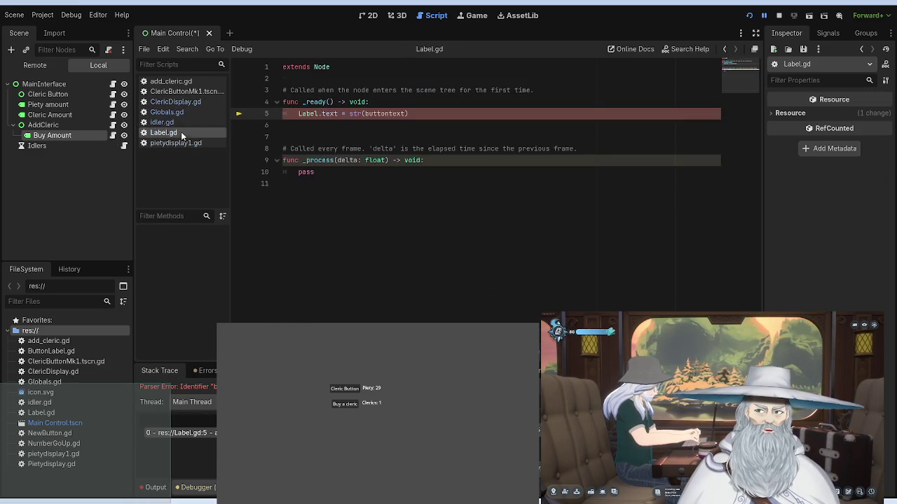
{"action": "left_click", "coordinate": [178, 114]}
{"action": "left_click", "coordinate": [179, 131]}
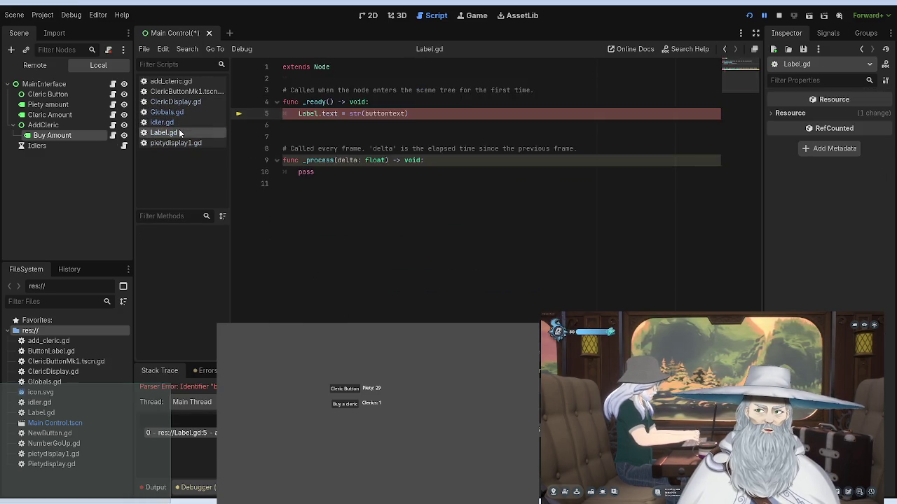
{"action": "left_click", "coordinate": [187, 144]}
{"action": "left_click", "coordinate": [180, 101]}
{"action": "left_click", "coordinate": [180, 112]}
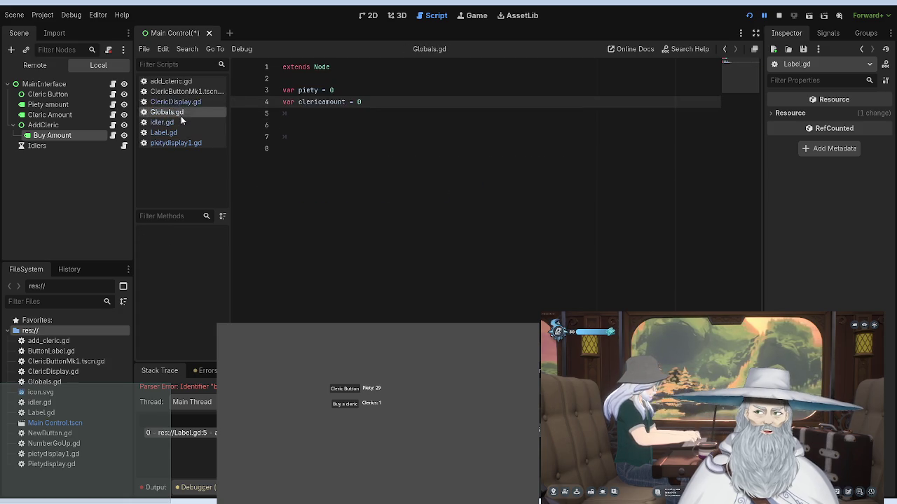
{"action": "left_click", "coordinate": [180, 102]}
{"action": "left_click", "coordinate": [170, 81]}
{"action": "left_click", "coordinate": [175, 102]}
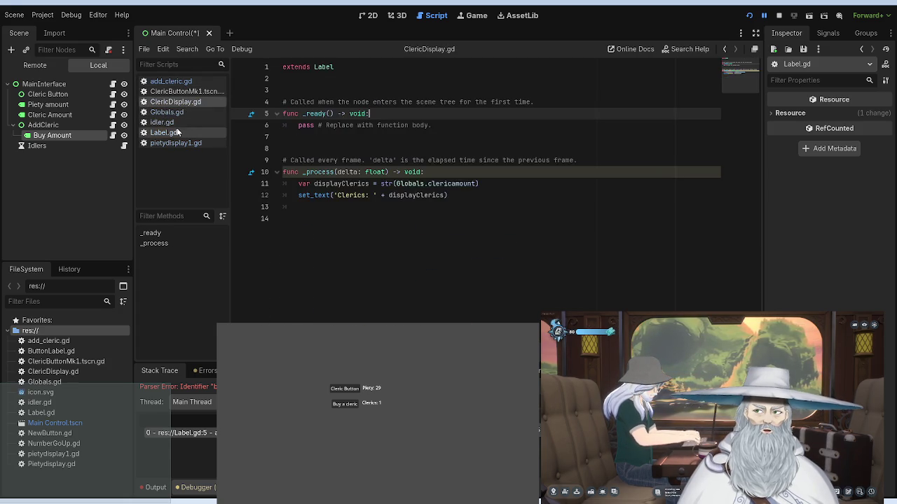
{"action": "left_click", "coordinate": [164, 133]}
{"action": "left_click", "coordinate": [179, 142]}
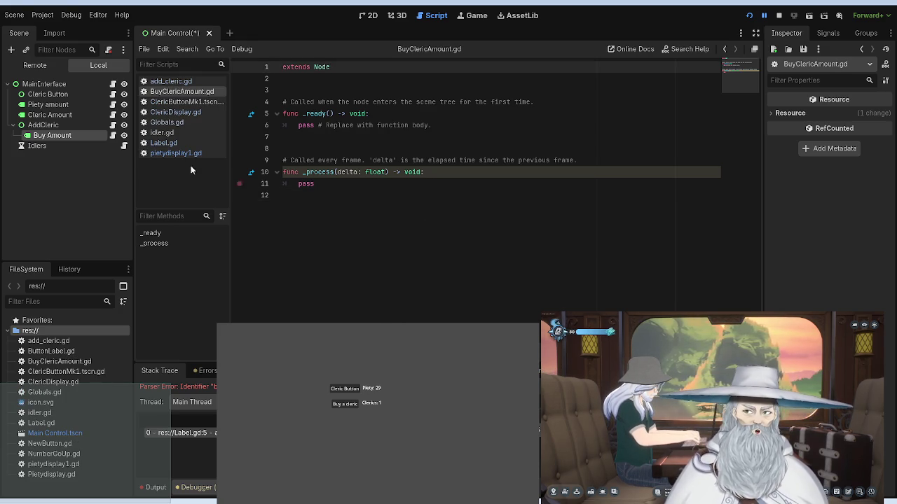
Step: Review add_cleric.gd and pietydisplay1.gd for reference, selecting the newclericcost line, alongside BuyClericAmount.gd
{"action": "left_click", "coordinate": [180, 82]}
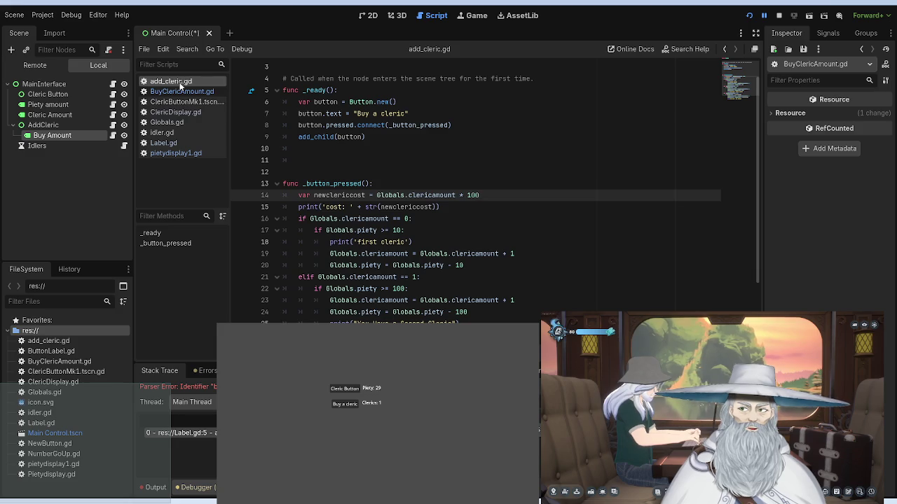
{"action": "left_click", "coordinate": [179, 91]}
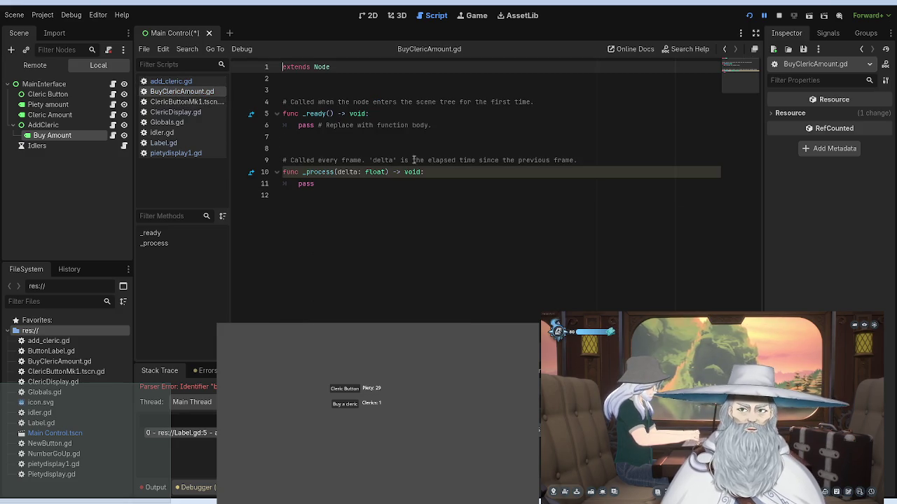
{"action": "left_click", "coordinate": [327, 184]}
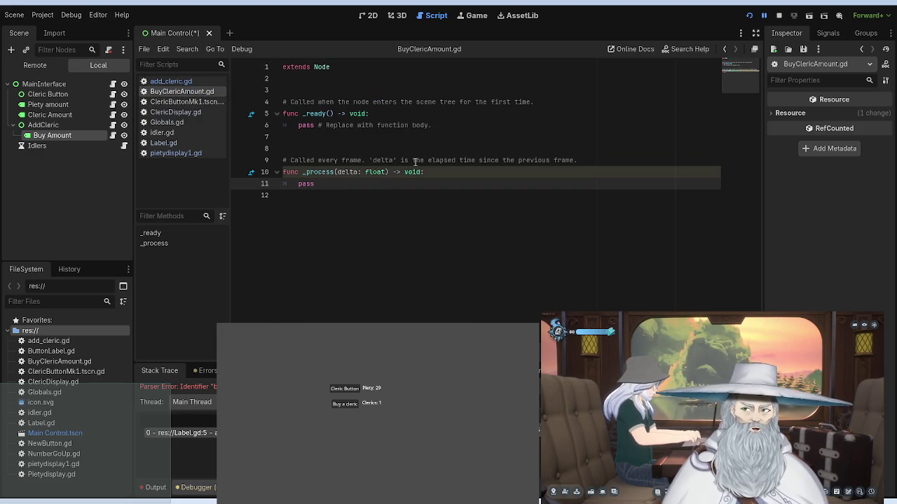
{"action": "left_click", "coordinate": [183, 153]}
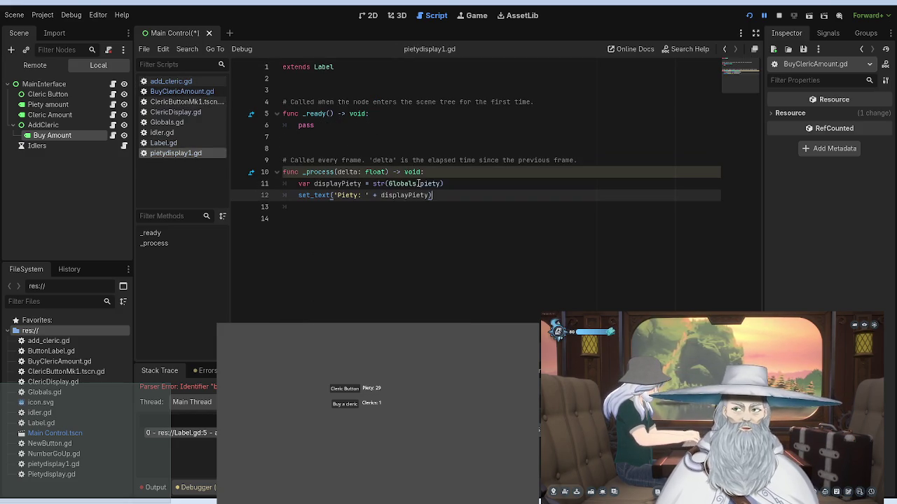
{"action": "left_click", "coordinate": [174, 91]}
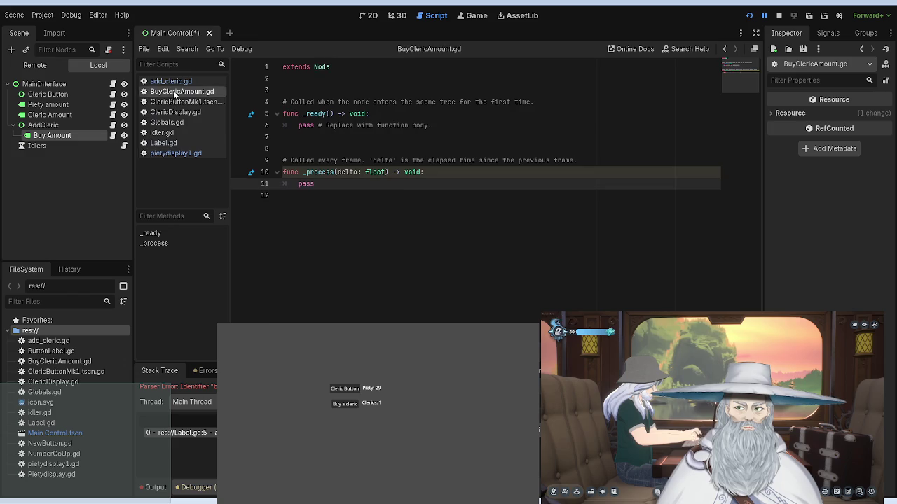
{"action": "left_click", "coordinate": [173, 82]}
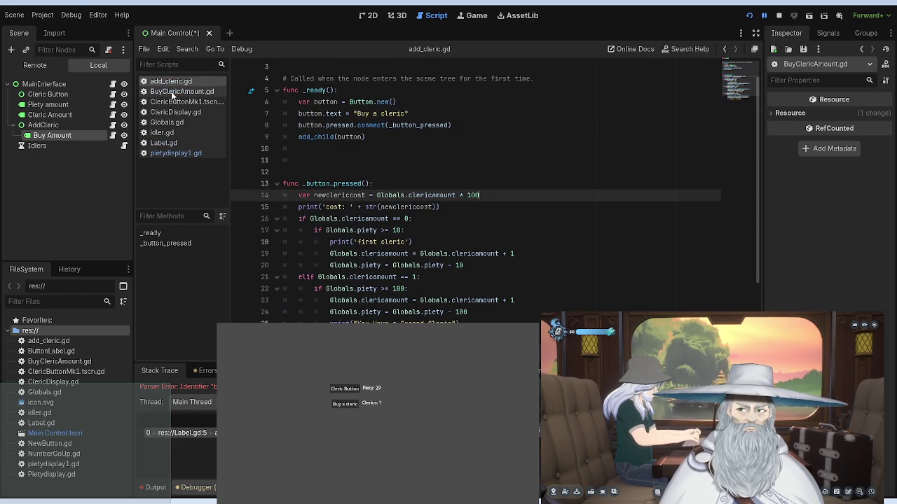
{"action": "left_click_drag", "start_coordinate": [479, 194], "coordinate": [292, 195]}
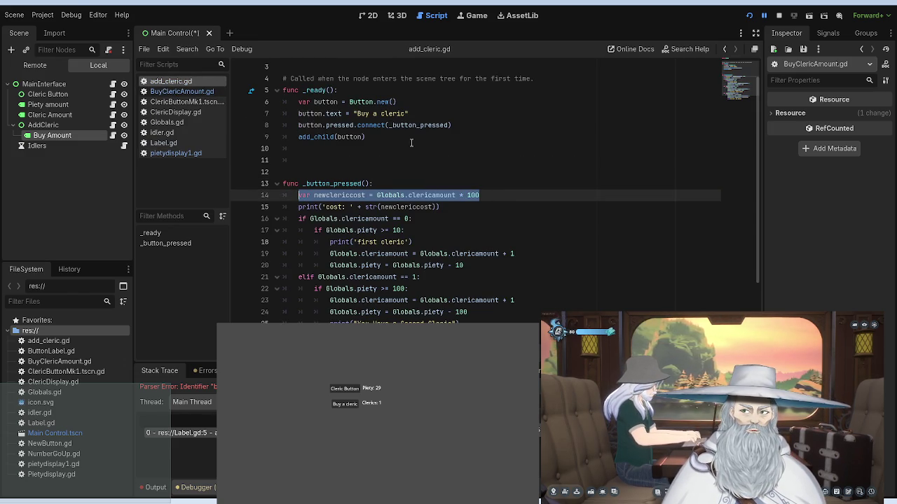
{"action": "left_click", "coordinate": [181, 91]}
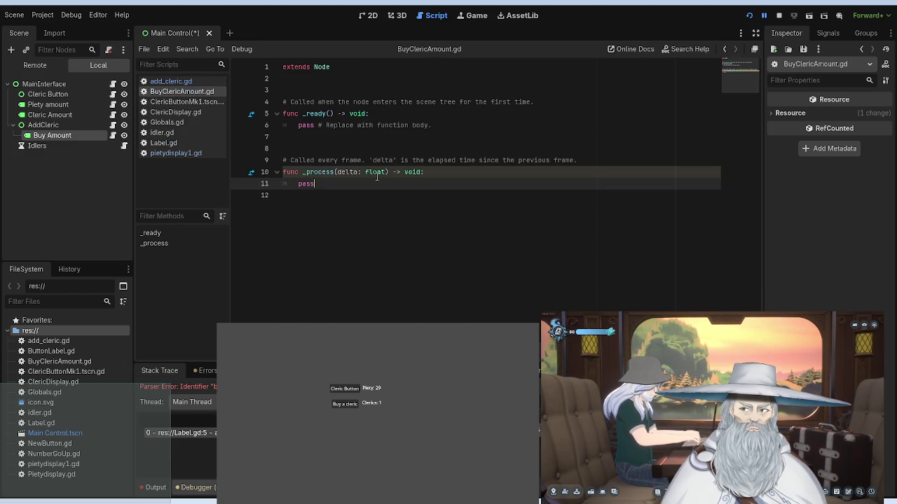
Step: Replace pass on line 11 of _process with 'AddCleric.' and select the AddCleric node
{"action": "key", "text": "BackSpace"}
{"action": "key", "text": "BackSpace"}
{"action": "key", "text": "BackSpace"}
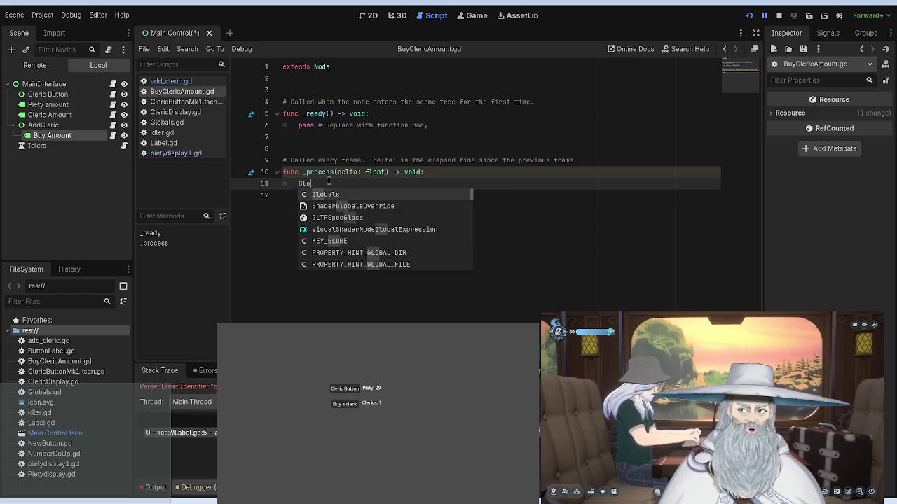
{"action": "key", "text": "BackSpace"}
{"action": "key", "text": "BackSpace"}
{"action": "key", "text": "BackSpace"}
{"action": "type", "text": "A"}
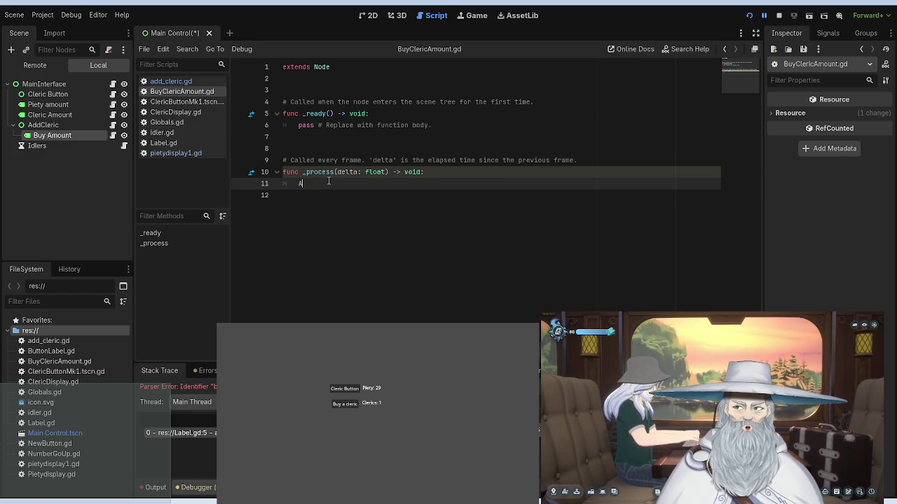
{"action": "type", "text": "ddCler"}
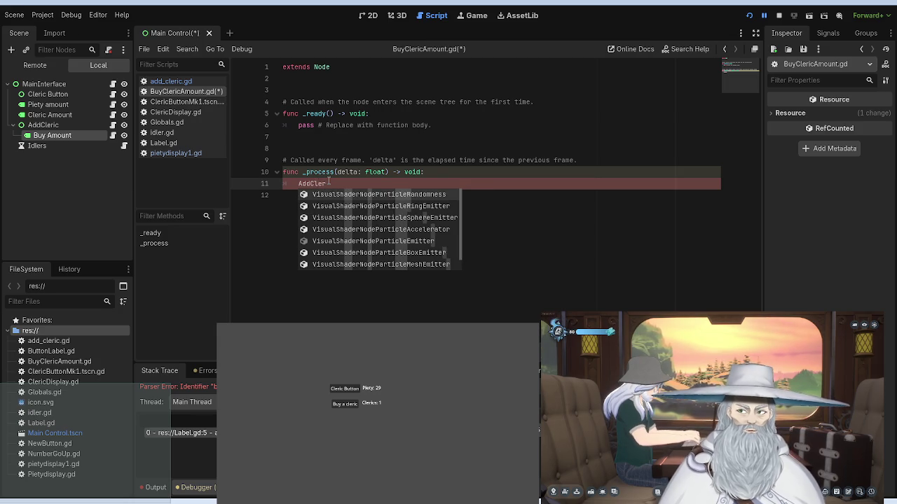
{"action": "type", "text": "ic."}
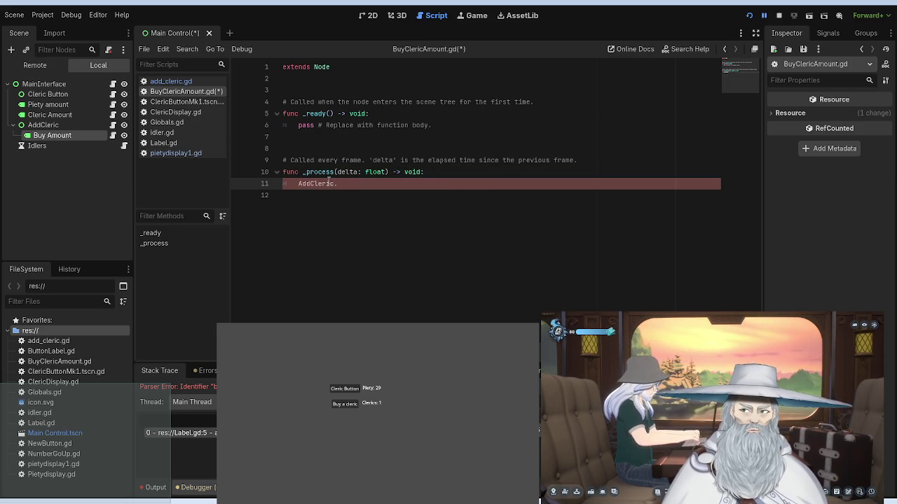
{"action": "type", "text": "nb"}
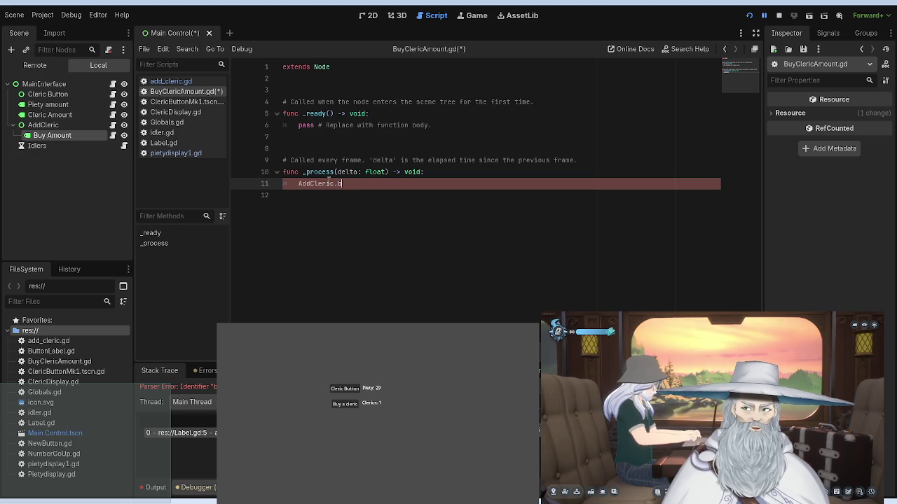
{"action": "left_click", "coordinate": [63, 126]}
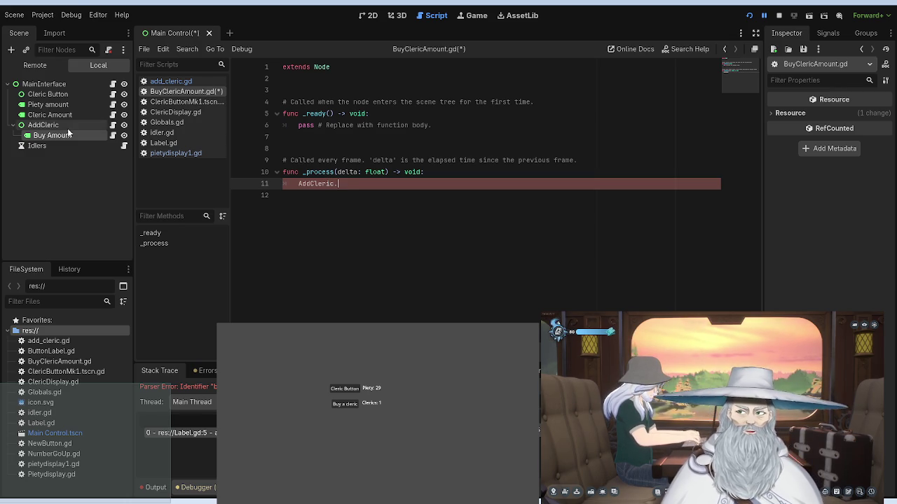
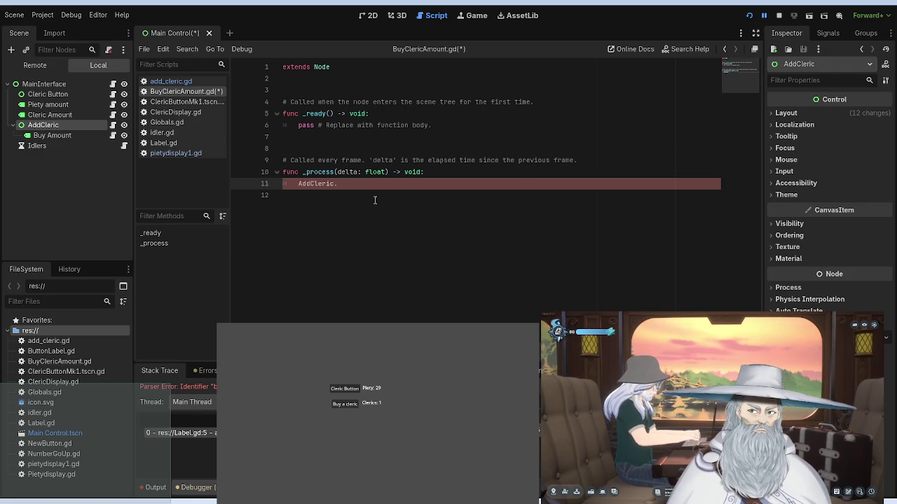
Step: Rewrite line 11 of BuyClericAmount.gd as AddCleric.new via autocomplete, then view add_cleric.gd
{"action": "key", "text": "BackSpace"}
{"action": "key", "text": "BackSpace"}
{"action": "key", "text": "BackSpace"}
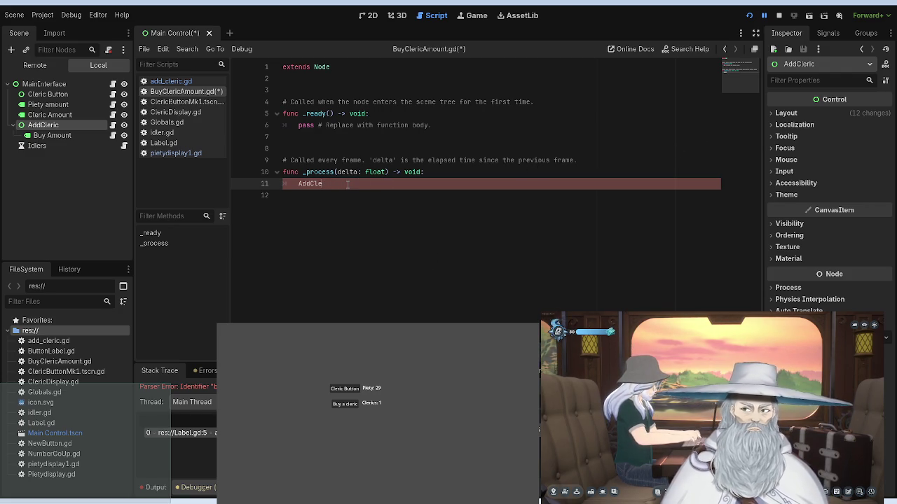
{"action": "key", "text": "BackSpace"}
{"action": "key", "text": "BackSpace"}
{"action": "key", "text": "BackSpace"}
{"action": "type", "text": "Add"}
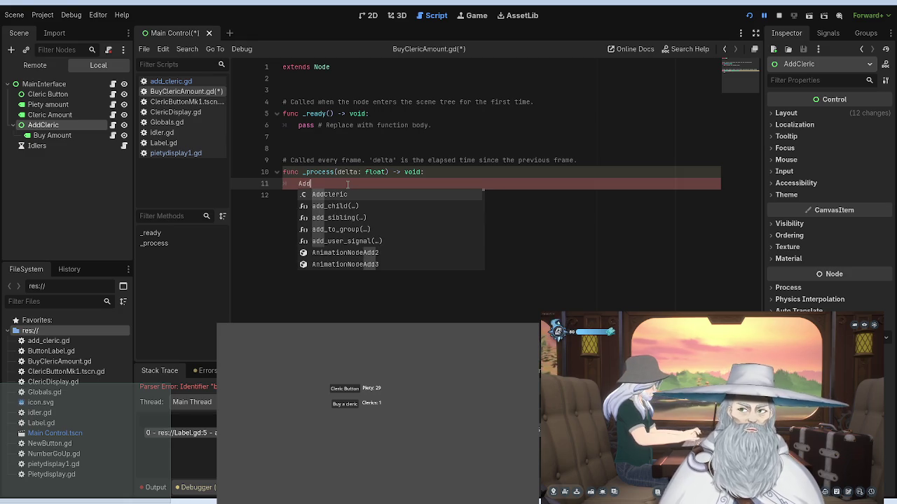
{"action": "key", "text": "Return"}
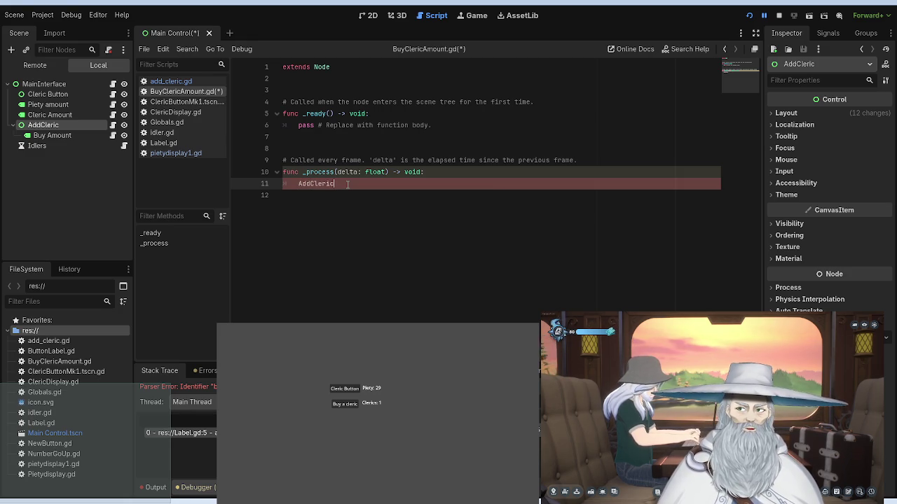
{"action": "type", "text": "."}
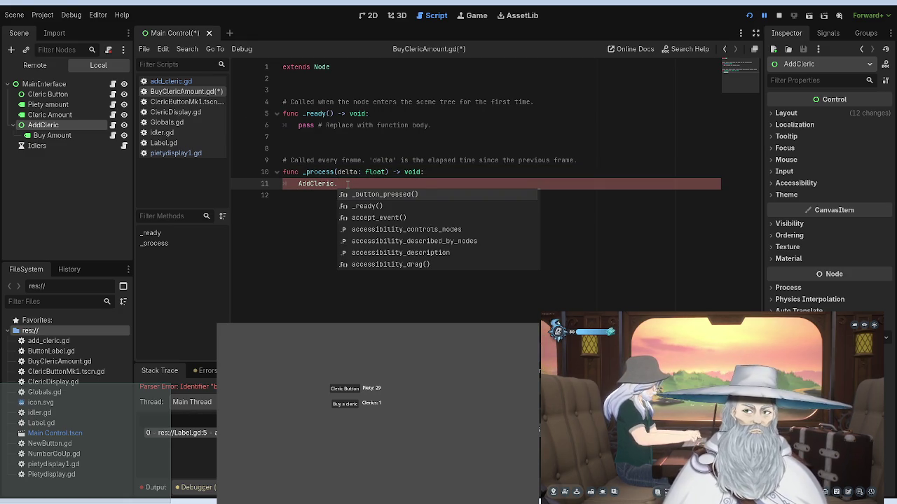
{"action": "type", "text": "new"}
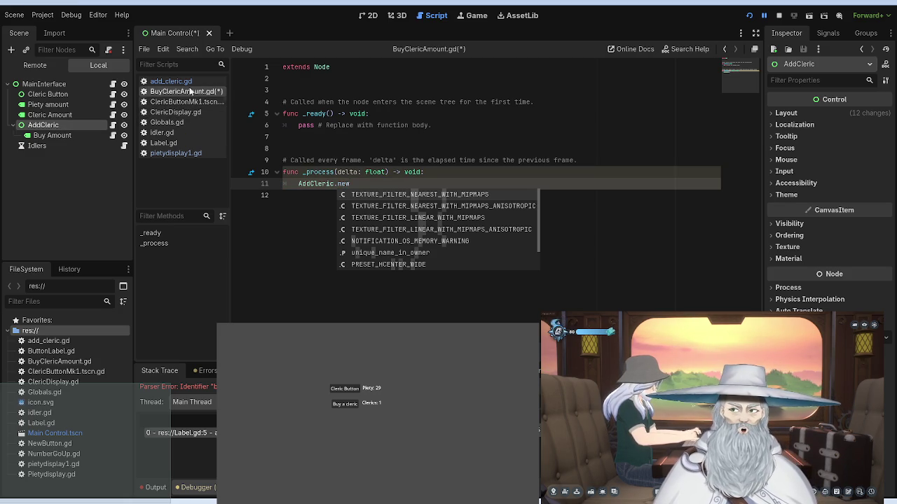
{"action": "left_click", "coordinate": [188, 82]}
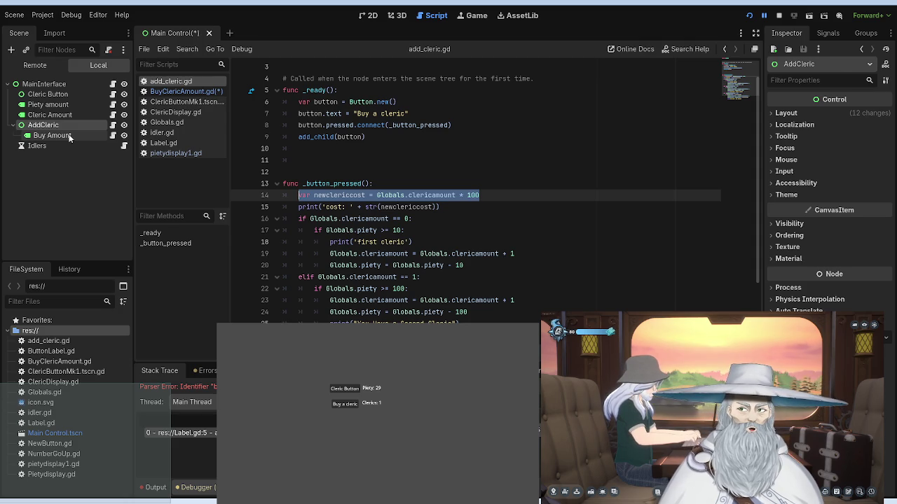
Step: Select the variable name newclericcost on line 14 of add_cleric.gd
{"action": "left_click", "coordinate": [67, 135]}
{"action": "left_click", "coordinate": [45, 125]}
{"action": "left_click", "coordinate": [60, 135]}
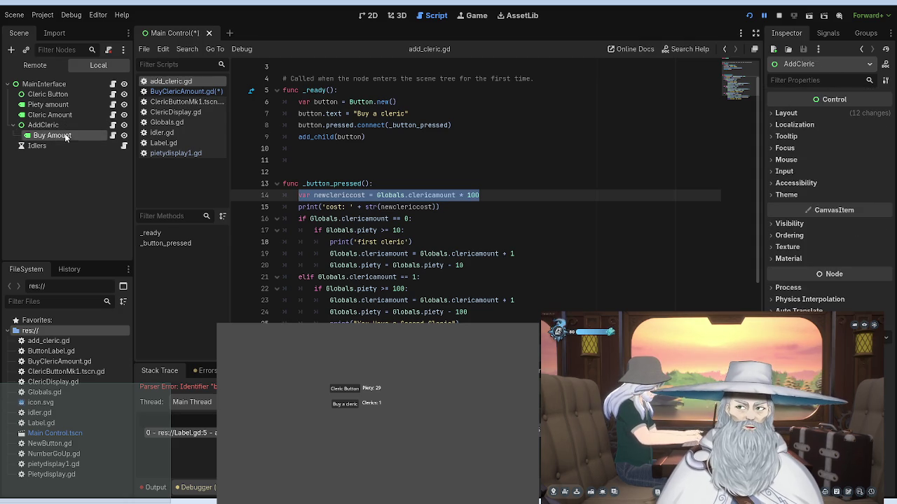
{"action": "left_click", "coordinate": [113, 135]}
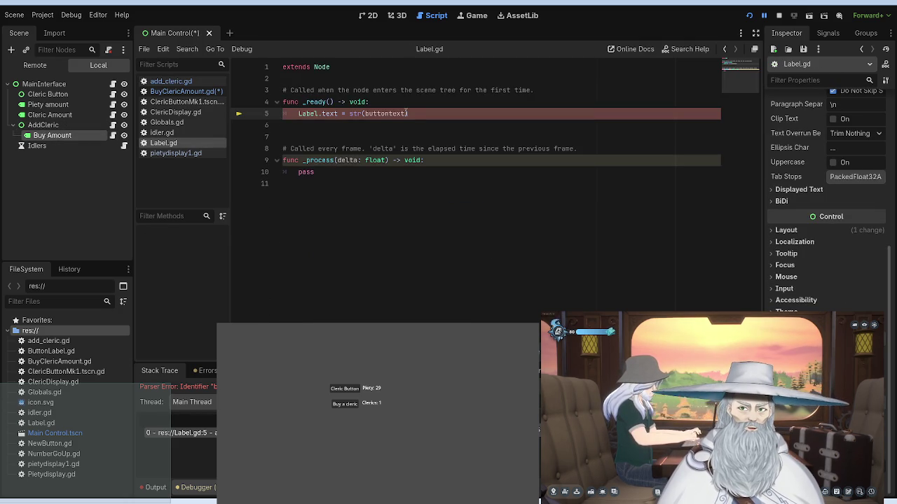
{"action": "left_click", "coordinate": [169, 82]}
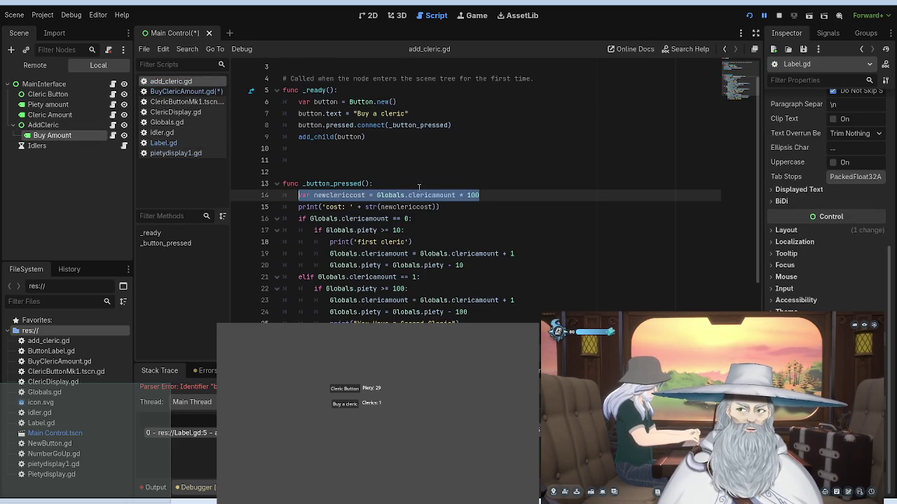
{"action": "left_click", "coordinate": [368, 195]}
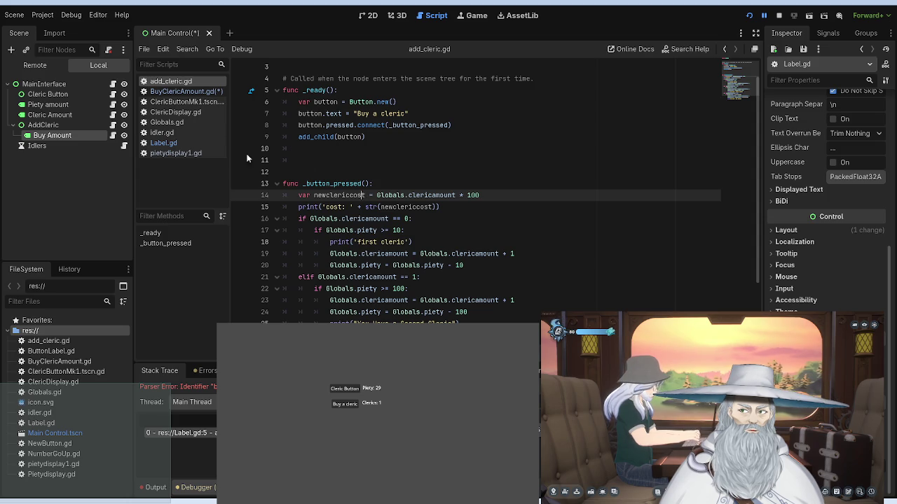
{"action": "left_click_drag", "start_coordinate": [365, 196], "coordinate": [314, 196]}
{"action": "key", "text": "ctrl+c"}
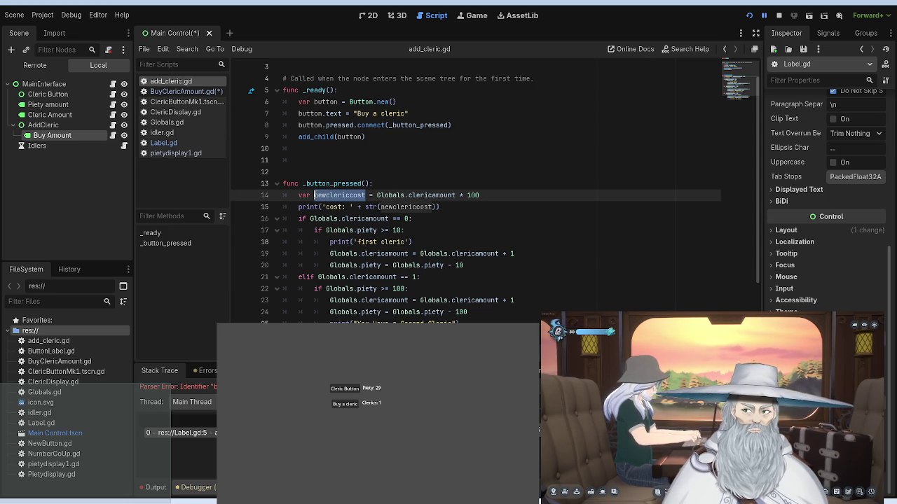
Step: Replace 'new' on line 11 of BuyClericAmount.gd with the pasted newclericcost
{"action": "left_click", "coordinate": [184, 90]}
{"action": "key", "text": "Escape"}
{"action": "key", "text": "ctrl+shift+Left"}
{"action": "key", "text": "ctrl+v"}
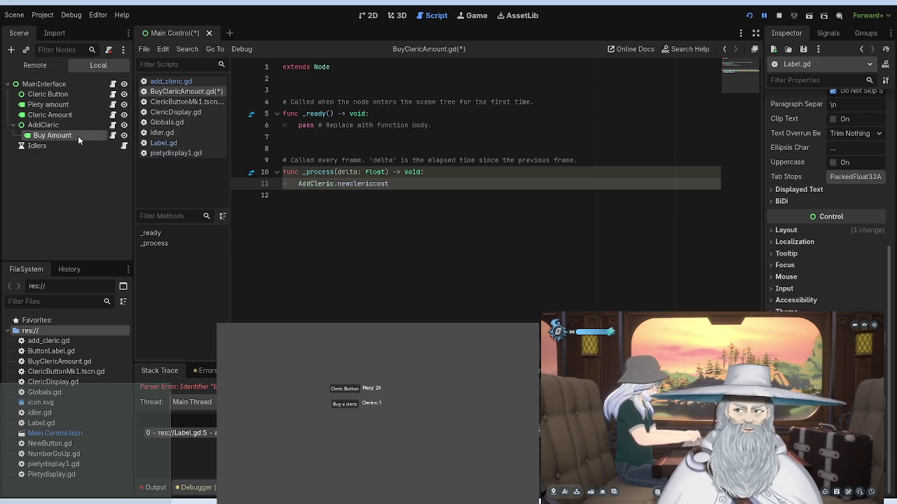
{"action": "left_click", "coordinate": [60, 126]}
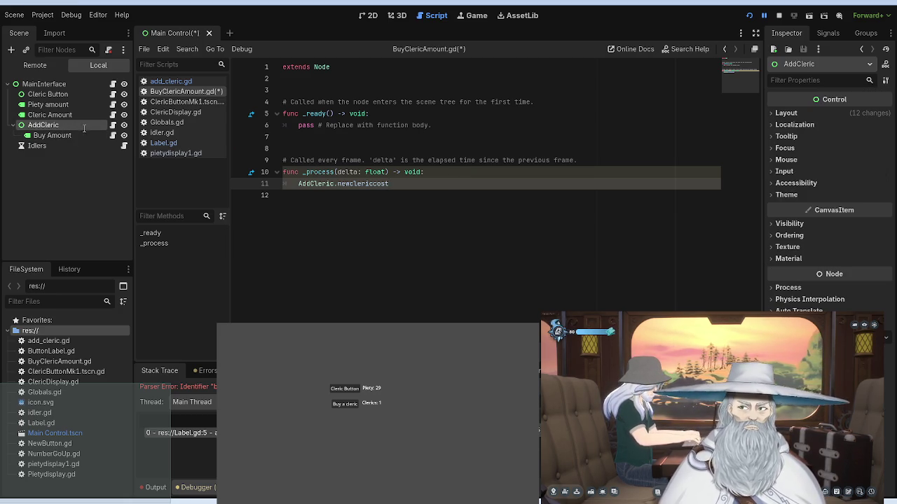
Step: Delete the Label.text = str(buttontext) code from line 5 of Label.gd
{"action": "left_click", "coordinate": [113, 127]}
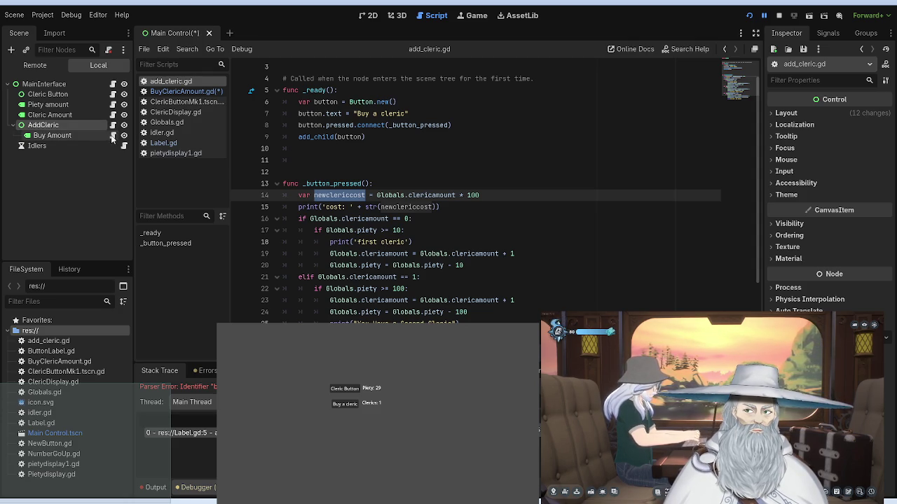
{"action": "left_click", "coordinate": [112, 136]}
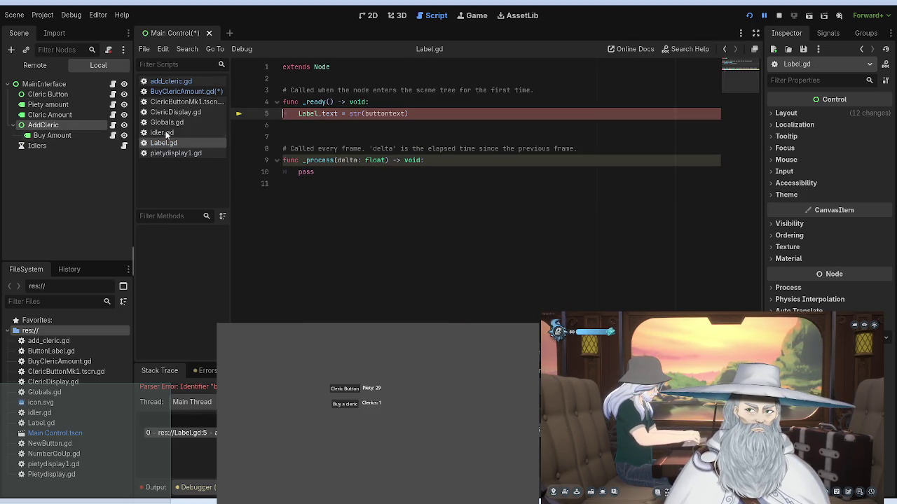
{"action": "left_click", "coordinate": [416, 114]}
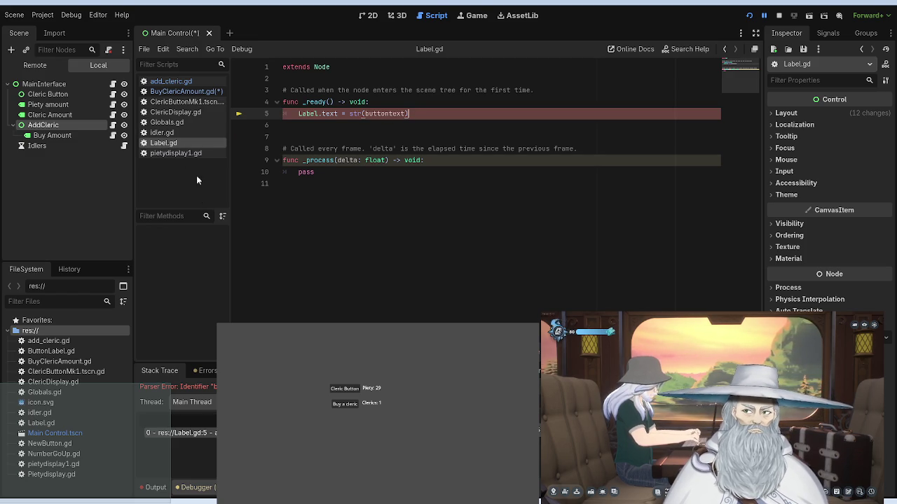
{"action": "key", "text": "ctrl+w"}
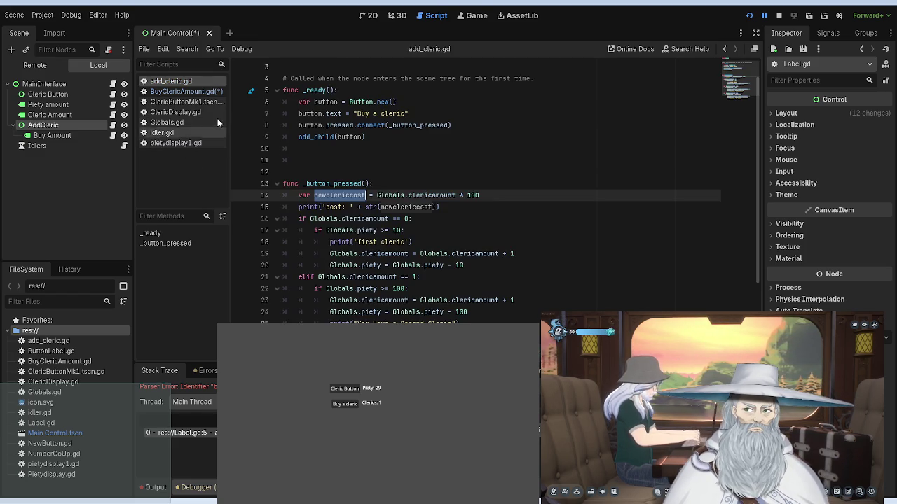
{"action": "left_click", "coordinate": [113, 135]}
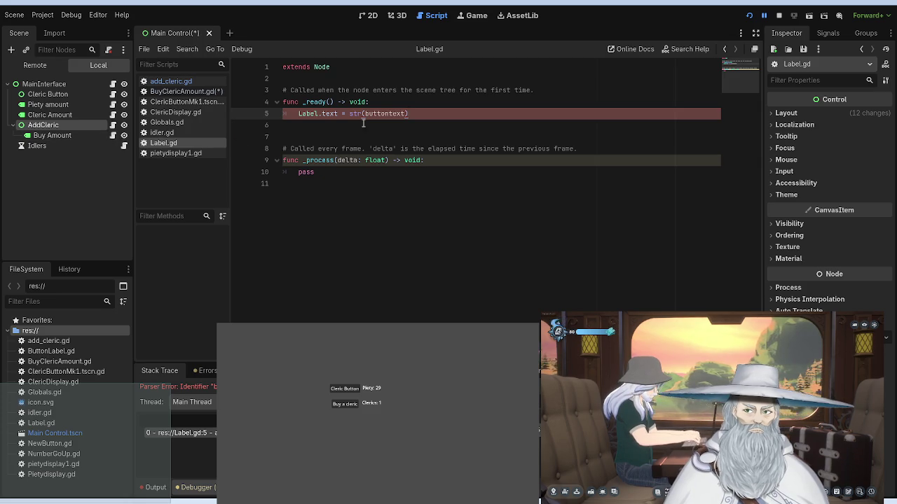
{"action": "left_click", "coordinate": [113, 126]}
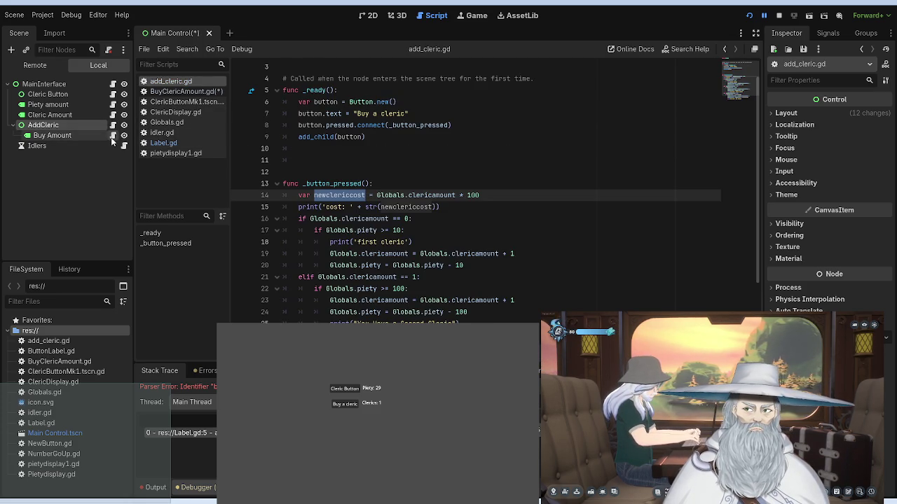
{"action": "left_click", "coordinate": [113, 136]}
{"action": "mouse_move", "coordinate": [420, 115]}
{"action": "left_mouse_down"}
{"action": "mouse_move", "coordinate": [283, 113]}
{"action": "mouse_move", "coordinate": [298, 114]}
{"action": "left_mouse_up"}
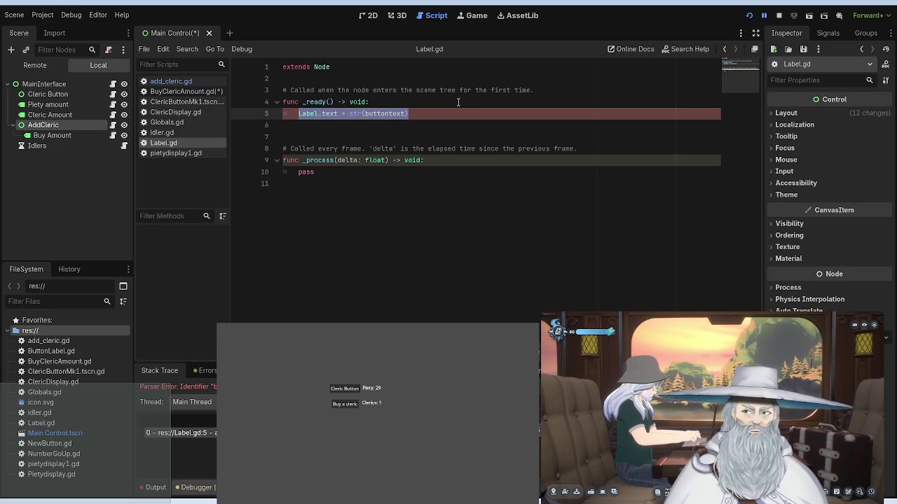
{"action": "key", "text": "BackSpace"}
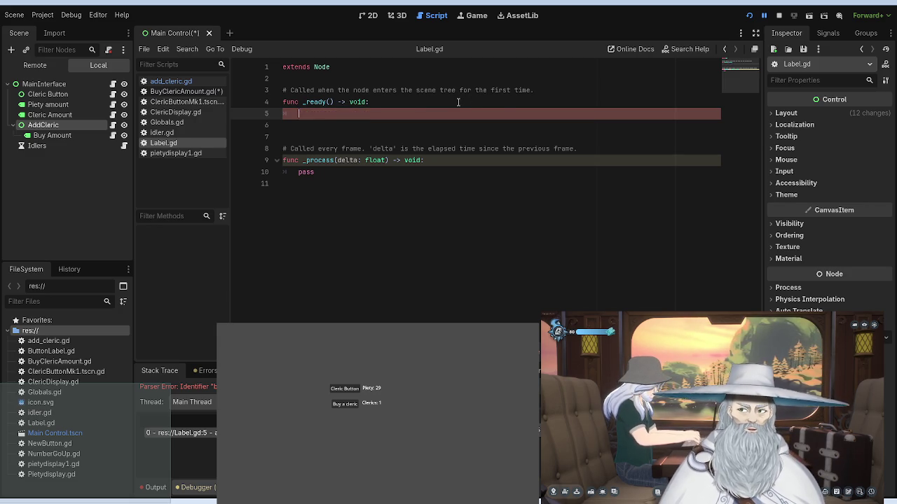
Step: Put pass in Label.gd's _ready body and remove the pass from _process on line 10
{"action": "type", "text": "pass"}
{"action": "left_click", "coordinate": [343, 172]}
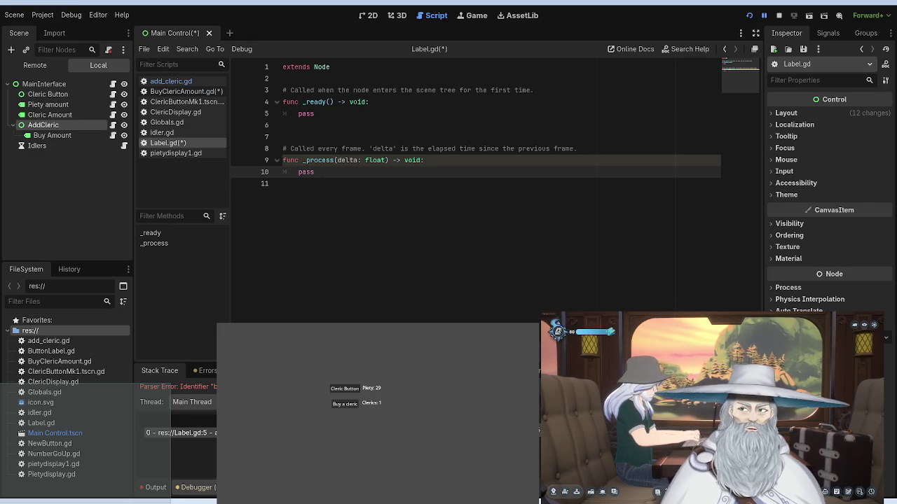
{"action": "key", "text": "BackSpace"}
{"action": "key", "text": "BackSpace"}
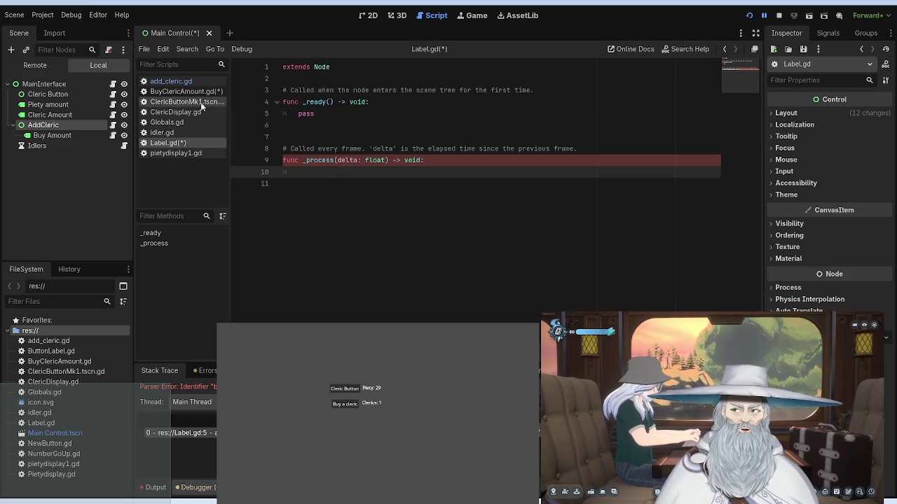
{"action": "left_click", "coordinate": [173, 92]}
Step: Save the edited scripts and close Label.gd
{"action": "key", "text": "ctrl+s"}
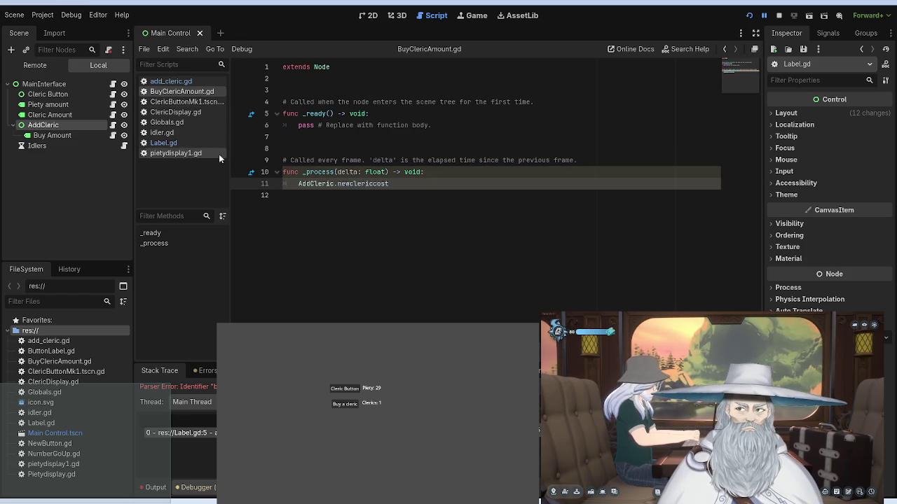
{"action": "left_click", "coordinate": [179, 143]}
{"action": "left_click", "coordinate": [179, 136]}
{"action": "left_click", "coordinate": [179, 142]}
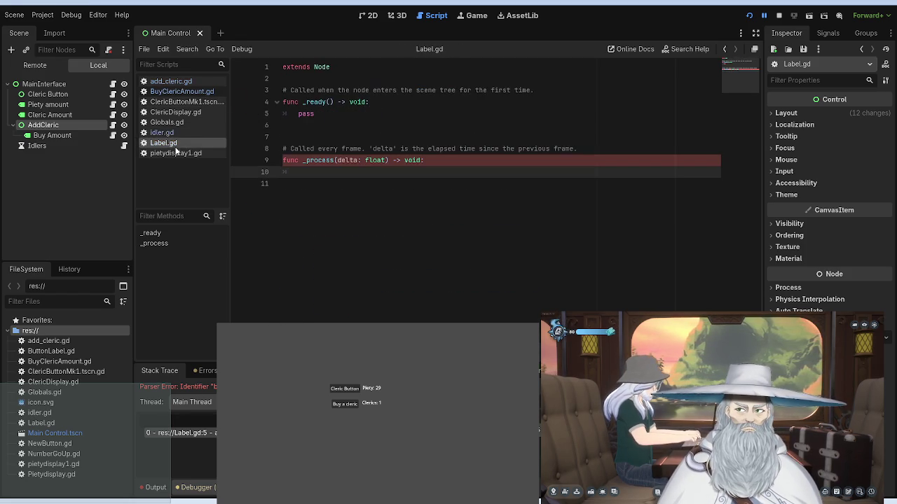
{"action": "middle_click", "coordinate": [174, 143]}
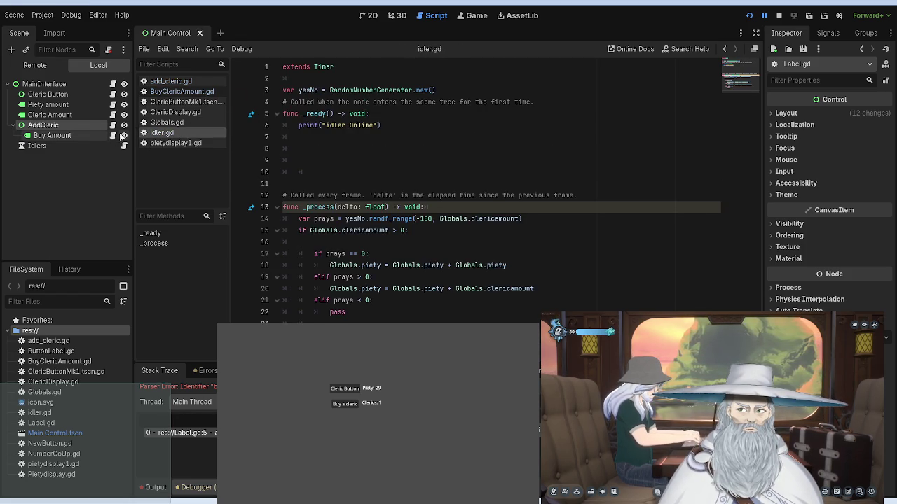
Step: Attach BuyClericAmount.gd to the Buy Amount node and start replacing its Node base class
{"action": "left_click", "coordinate": [88, 135]}
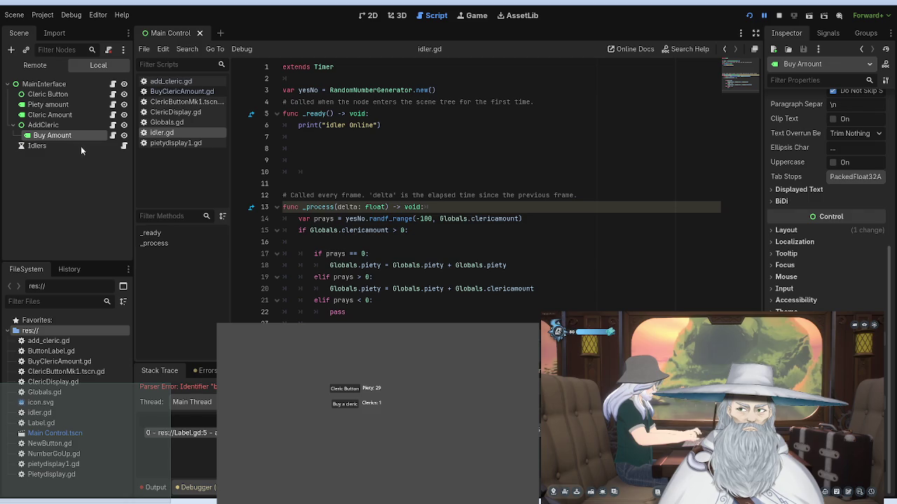
{"action": "key", "text": "ctrl+z"}
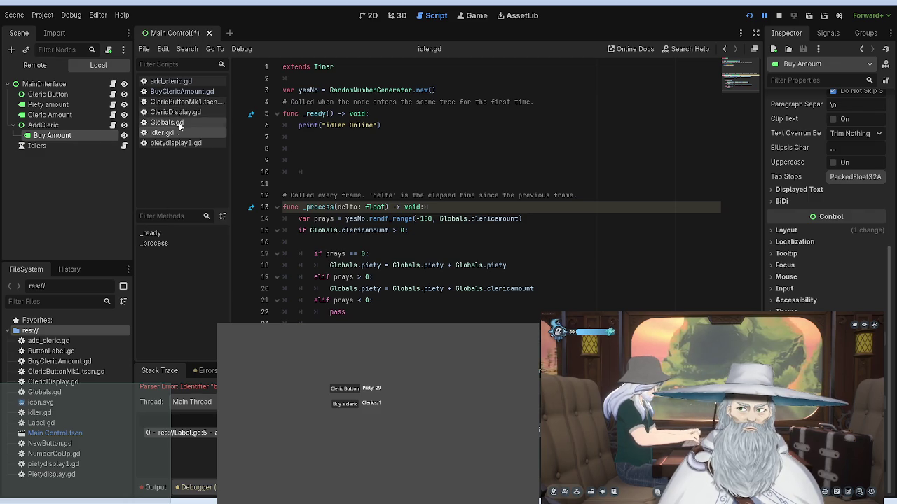
{"action": "left_click", "coordinate": [179, 91]}
{"action": "left_click_drag", "start_coordinate": [178, 91], "coordinate": [69, 140]}
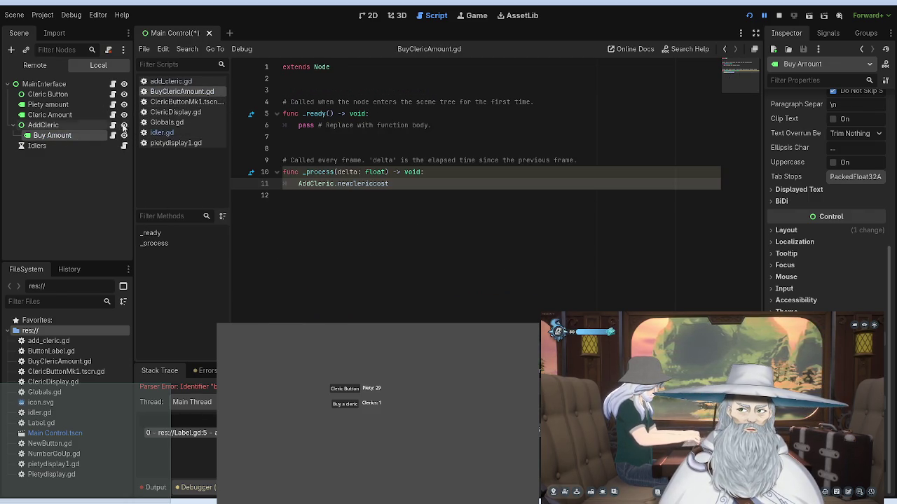
{"action": "left_click_drag", "start_coordinate": [330, 66], "coordinate": [316, 66]}
{"action": "type", "text": "Na"}
Step: Make BuyClericAmount.gd extend Label instead of Node
{"action": "key", "text": "BackSpace"}
{"action": "type", "text": "Label"}
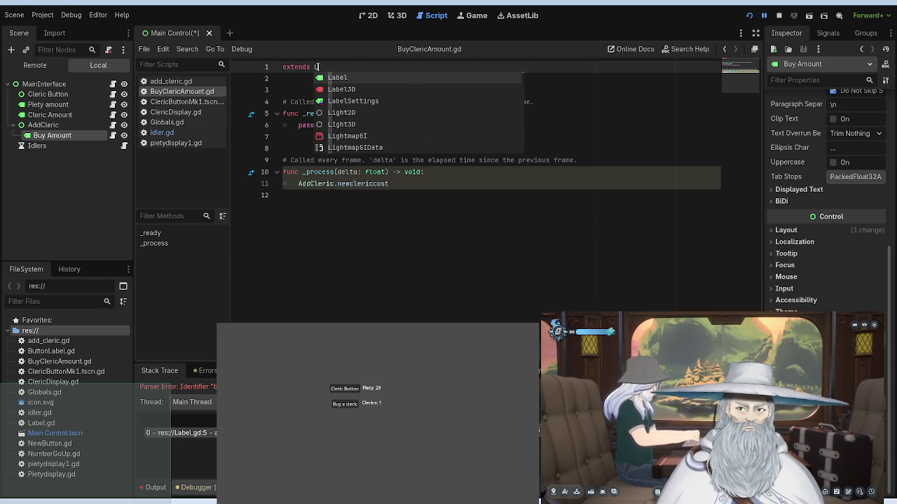
{"action": "left_click", "coordinate": [568, 124]}
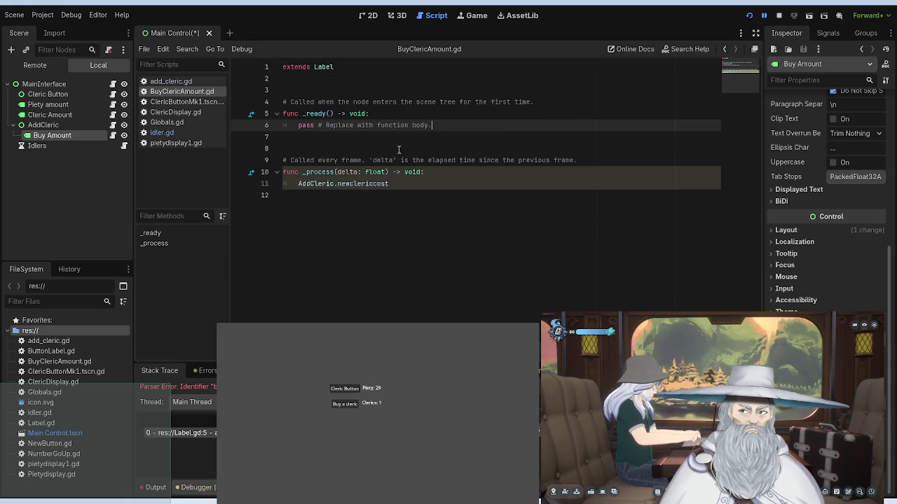
{"action": "left_click", "coordinate": [388, 114]}
Step: Start line 11 with set_text('New Cleric Cost: ' before AddCleric
{"action": "left_click", "coordinate": [399, 184]}
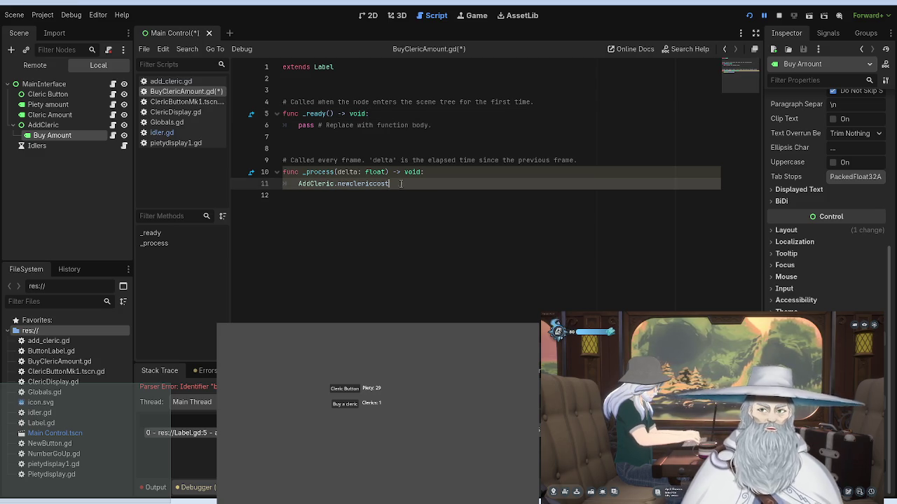
{"action": "left_click_drag", "start_coordinate": [298, 183], "coordinate": [307, 183]}
{"action": "type", "text": "set_"}
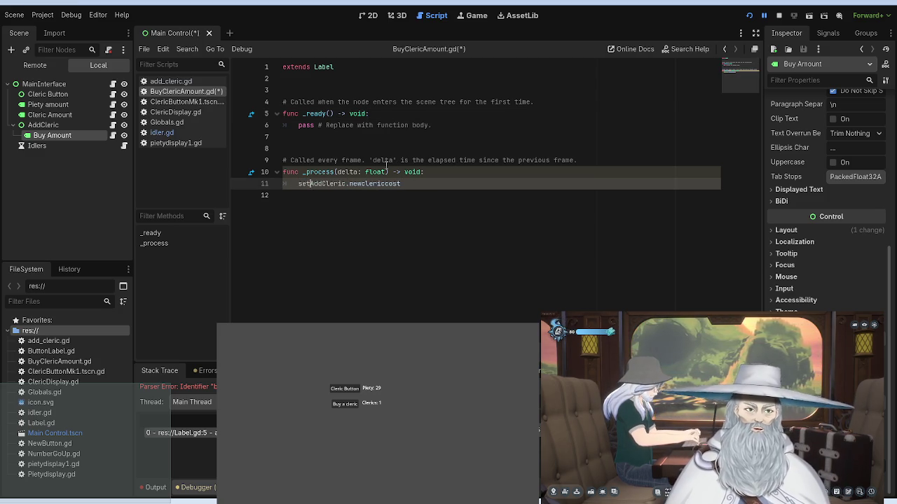
{"action": "type", "text": "text"}
{"action": "key", "text": "Escape"}
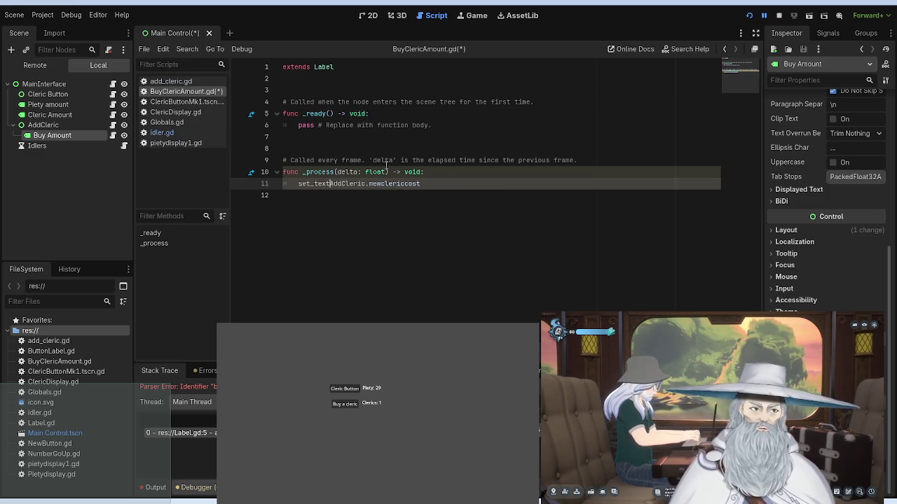
{"action": "type", "text": "("}
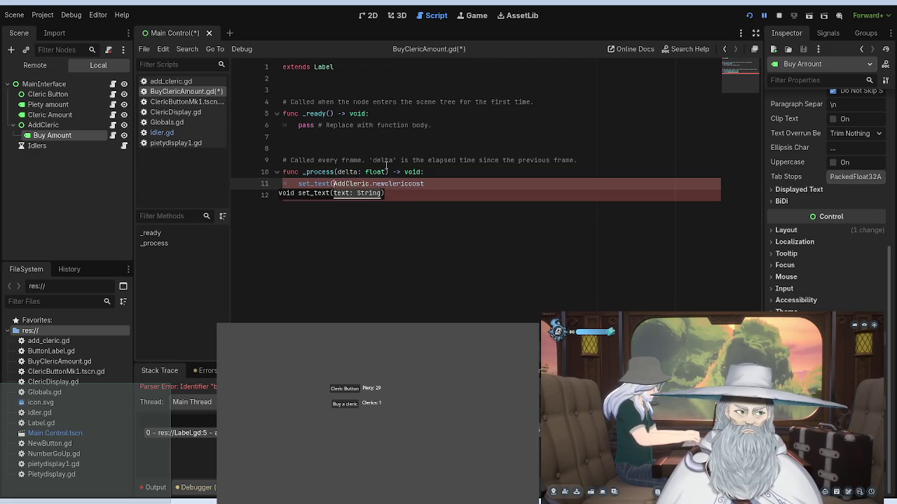
{"action": "type", "text": "Cler"}
{"action": "key", "text": "BackSpace"}
{"action": "key", "text": "BackSpace"}
{"action": "key", "text": "BackSpace"}
{"action": "type", "text": "'New"}
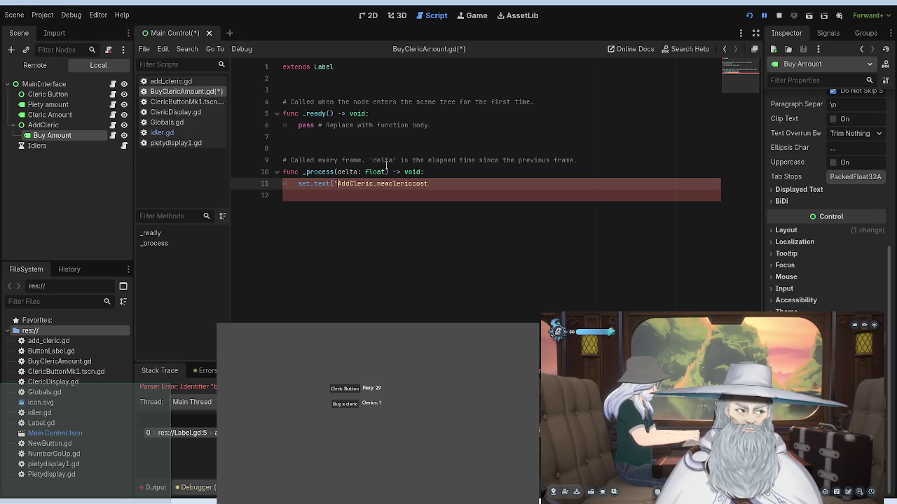
{"action": "type", "text": "ric "}
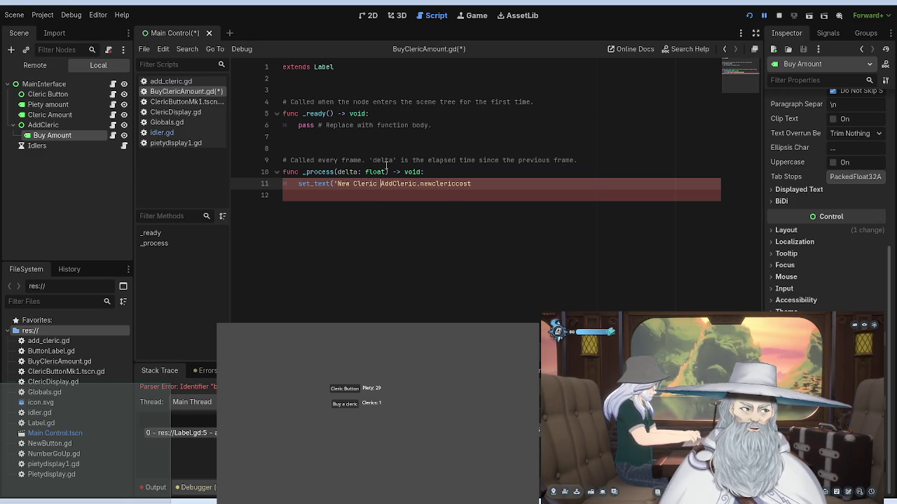
{"action": "type", "text": "Cost "}
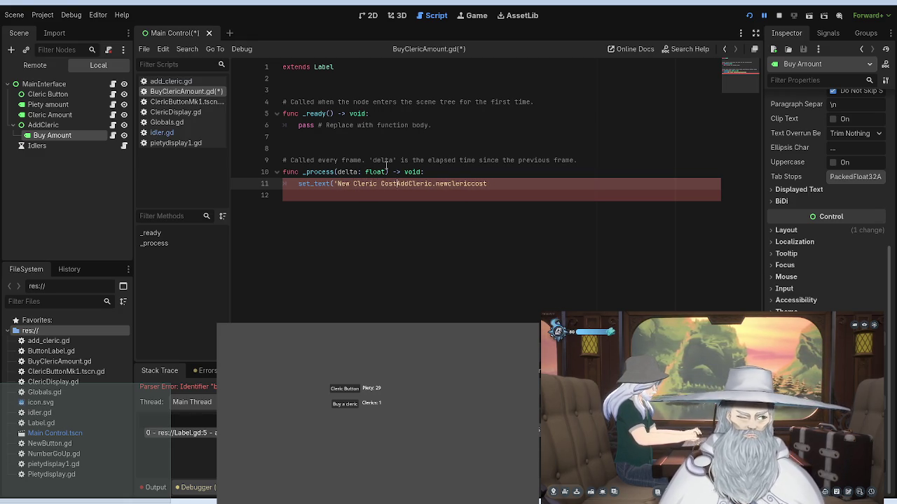
{"action": "type", "text": "'"}
{"action": "key", "text": "Left"}
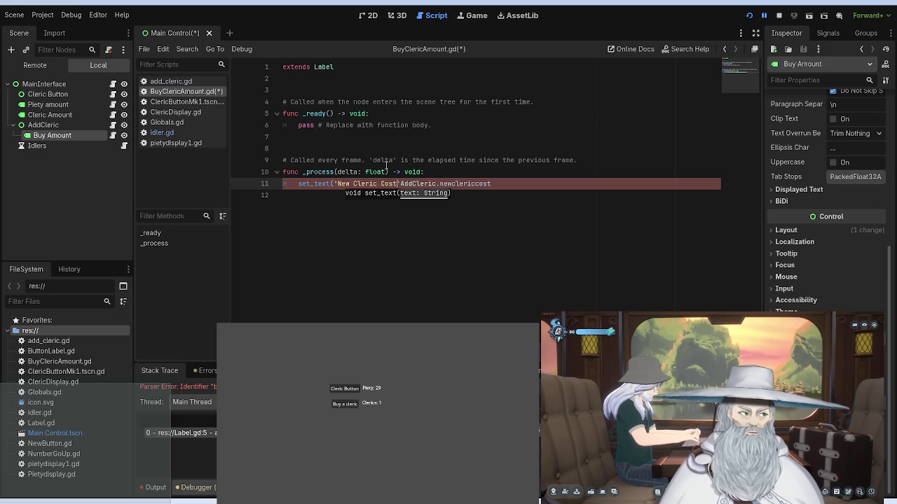
{"action": "key", "text": "Left"}
{"action": "type", "text": ":"}
{"action": "left_click", "coordinate": [394, 150]}
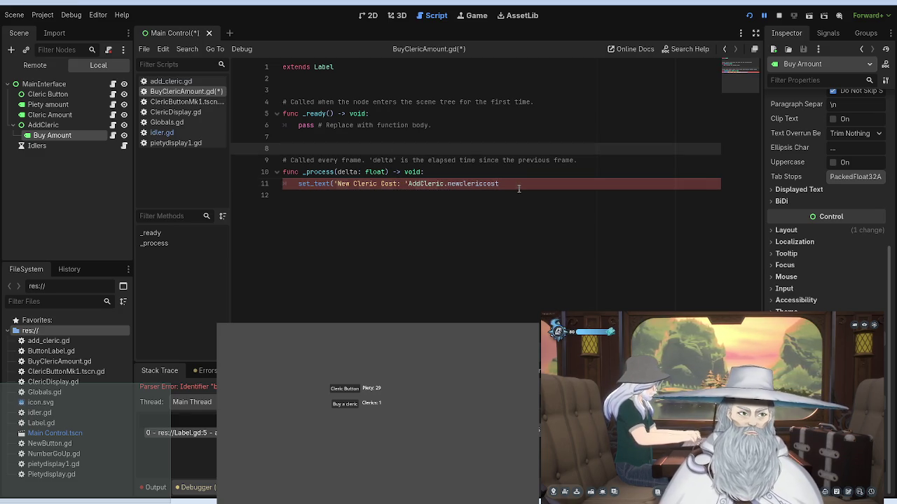
Step: Wrap AddCleric.newclericcost in str() after a +, close the set_text call, and run the game
{"action": "left_click", "coordinate": [522, 180]}
{"action": "type", "text": ")"}
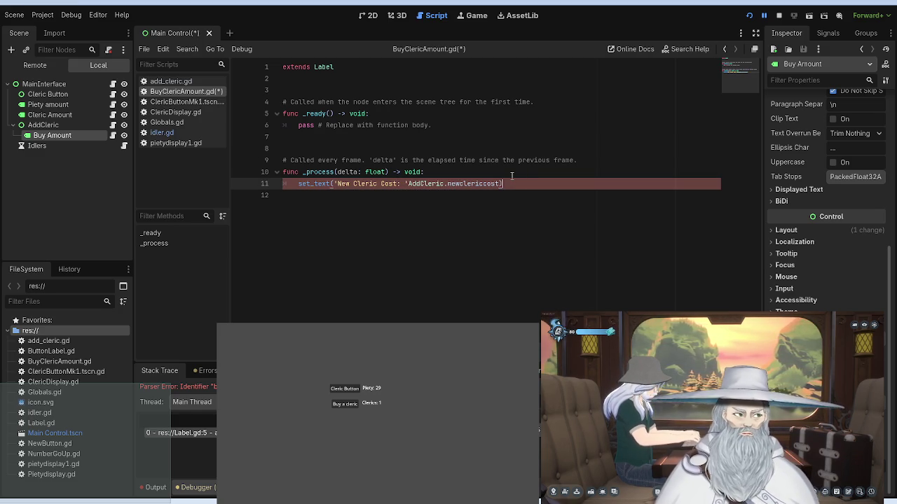
{"action": "left_click", "coordinate": [407, 184]}
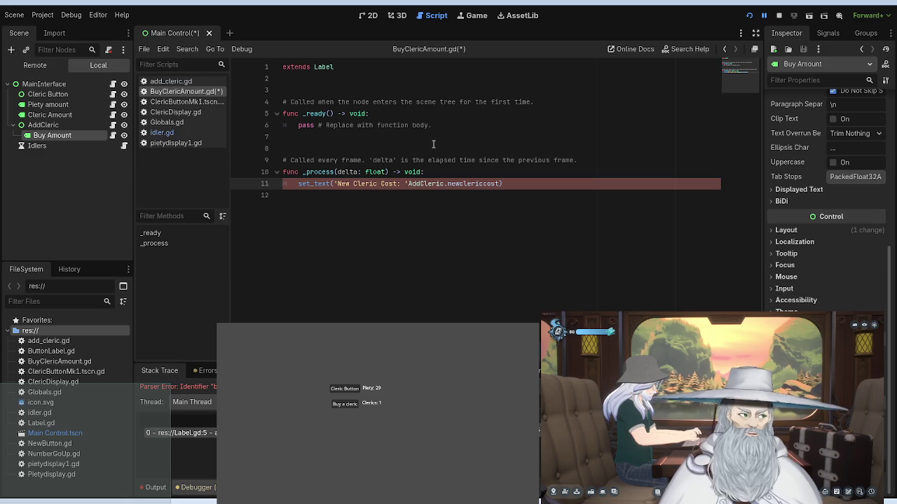
{"action": "type", "text": "+ "}
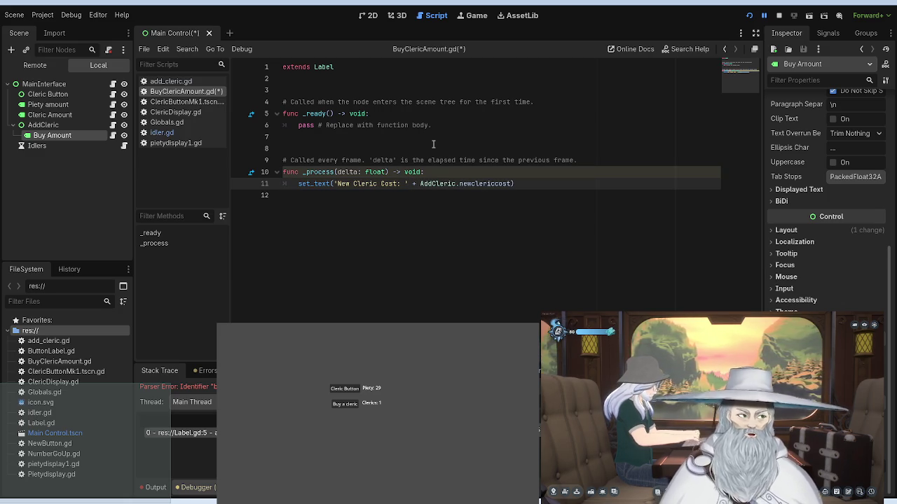
{"action": "type", "text": "str("}
{"action": "key", "text": "BackSpace"}
{"action": "type", "text": "("}
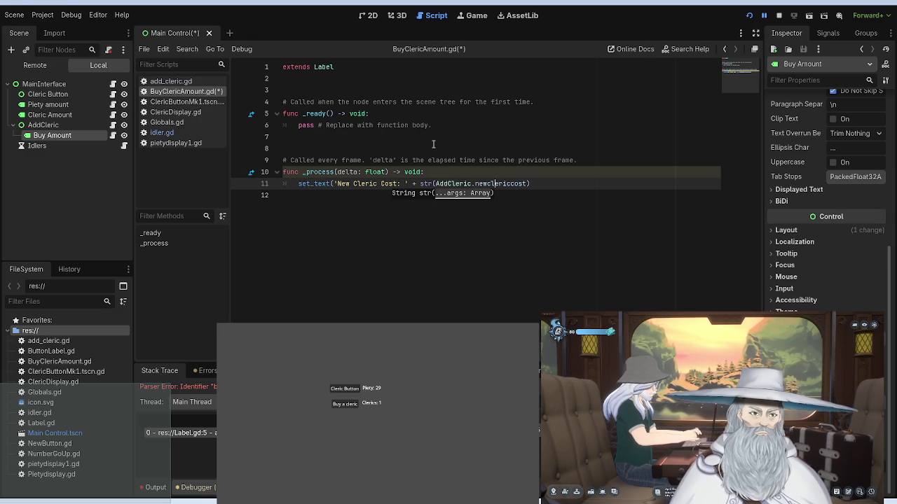
{"action": "key", "text": "End"}
{"action": "type", "text": ")"}
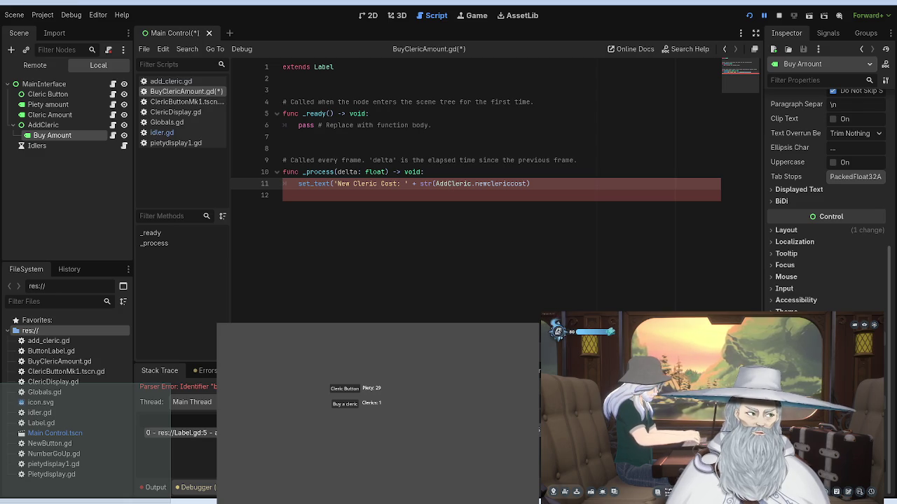
{"action": "left_click", "coordinate": [527, 183]}
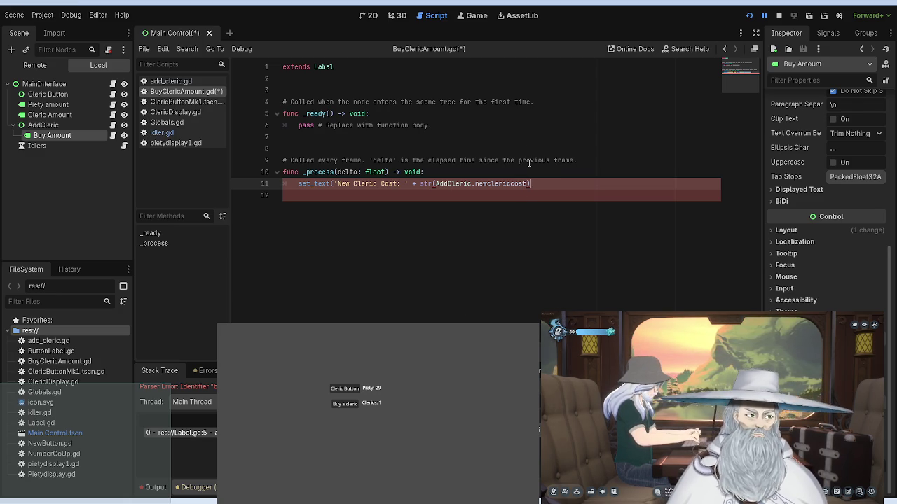
{"action": "type", "text": ")"}
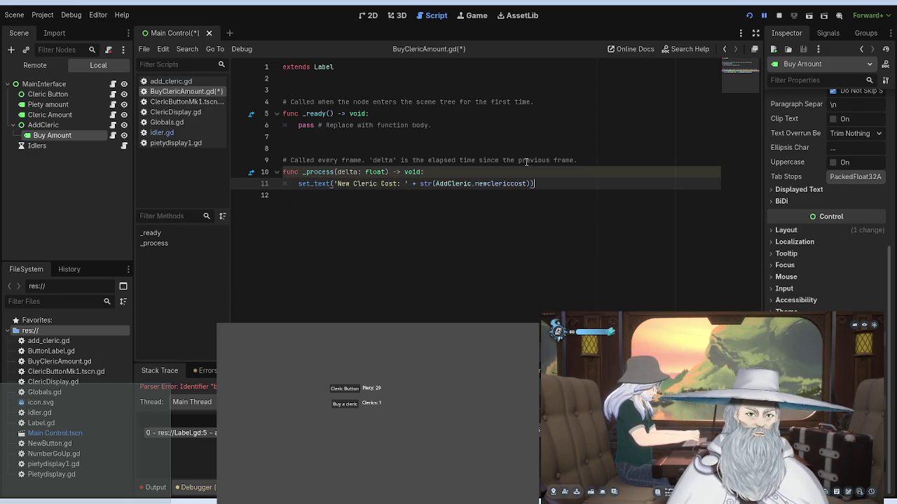
{"action": "left_click", "coordinate": [527, 160]}
{"action": "left_click", "coordinate": [749, 16]}
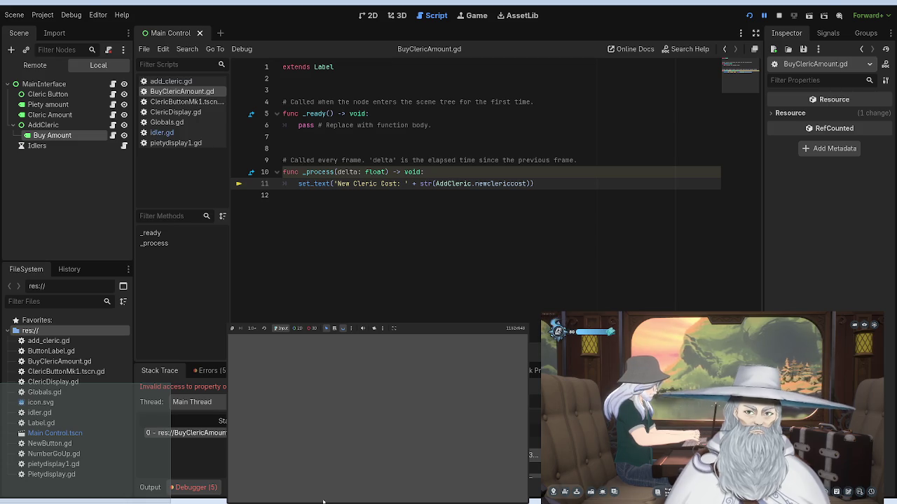
Step: Open add_cleric.gd from the AddCleric node to check where newclericcost is declared
{"action": "left_click", "coordinate": [70, 126]}
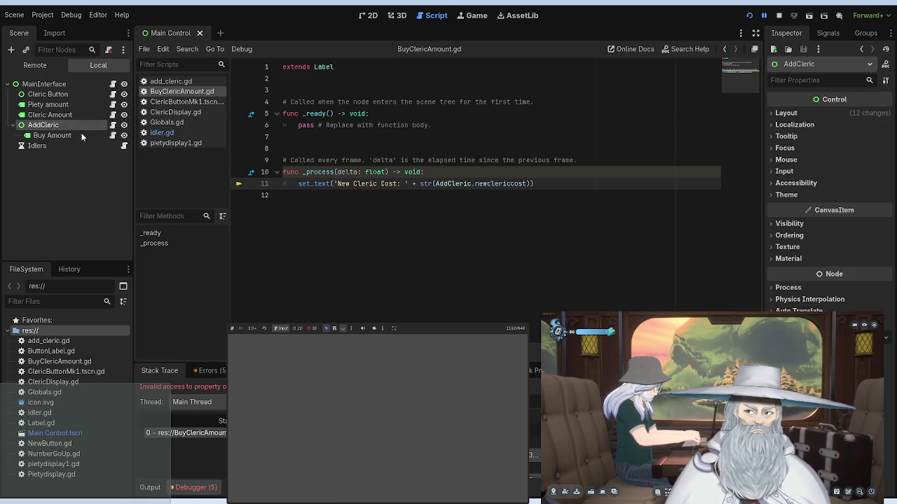
{"action": "left_click", "coordinate": [112, 126]}
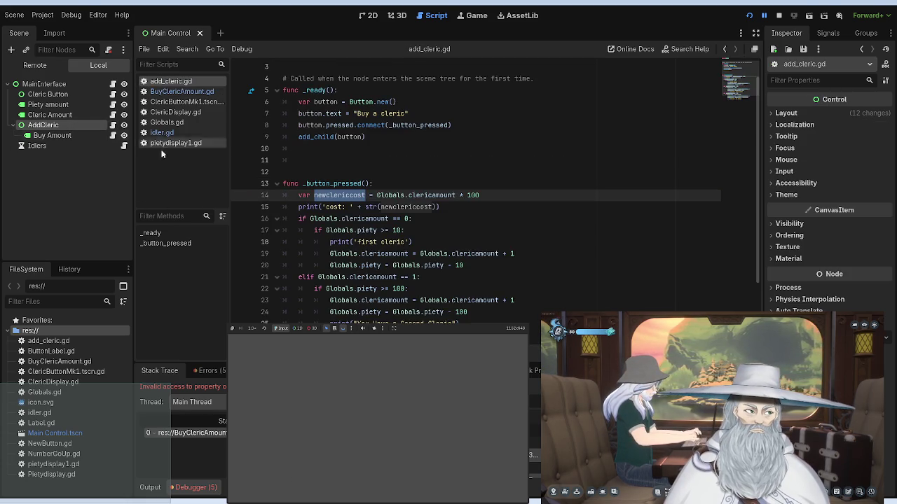
{"action": "scroll", "coordinate": [687, 111], "scroll_direction": "down", "scroll_amount": 3}
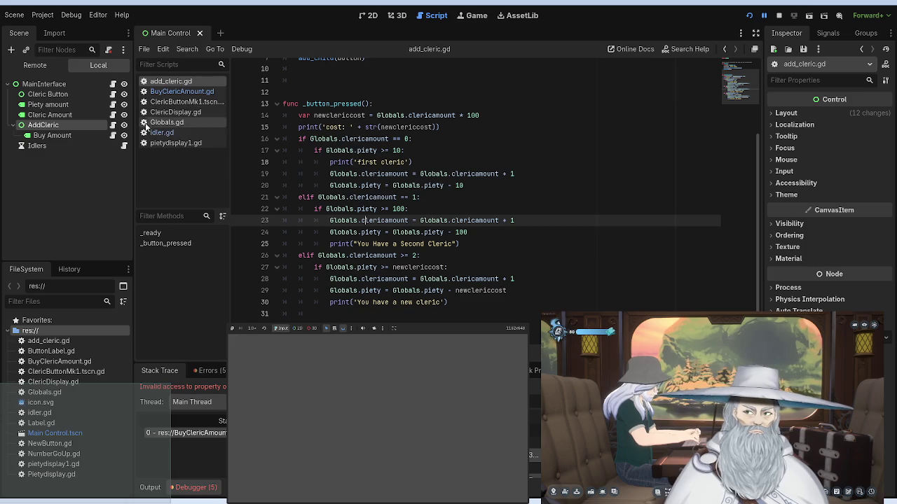
{"action": "left_click", "coordinate": [96, 135]}
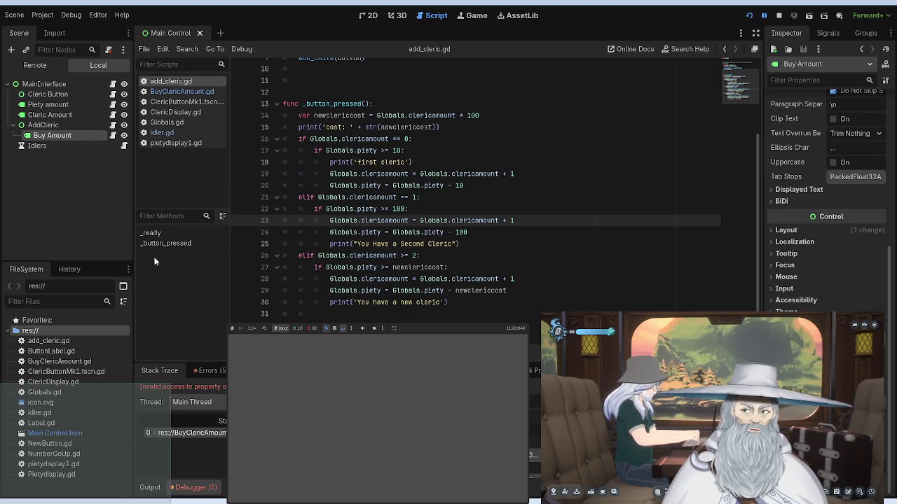
Step: Restart the game and click for piety, buying two clerics, the second for 100 piety
{"action": "left_click", "coordinate": [749, 15]}
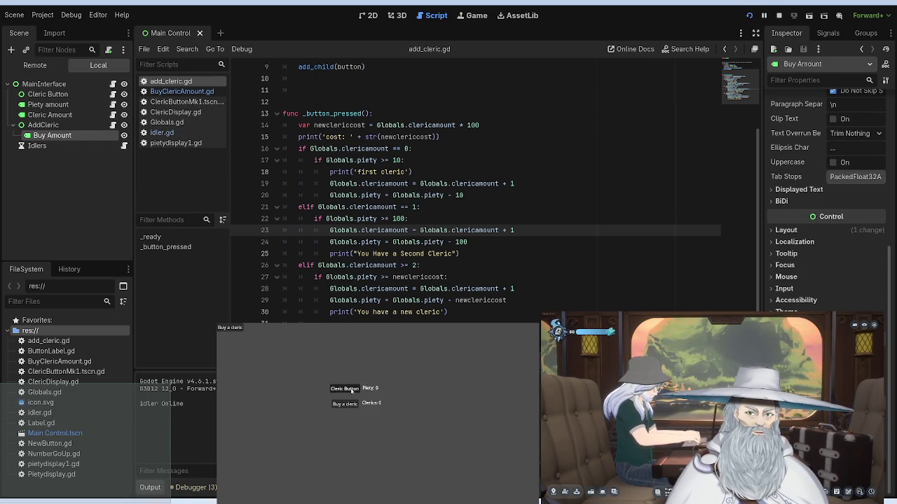
{"action": "left_click", "coordinate": [351, 390]}
{"action": "left_click", "coordinate": [351, 390]}
{"action": "left_click", "coordinate": [351, 391]}
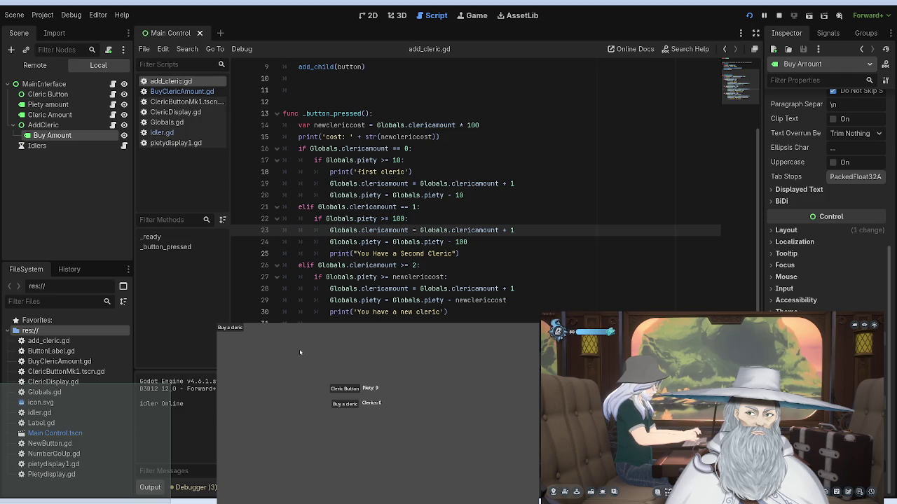
{"action": "left_click", "coordinate": [344, 389]}
{"action": "left_click", "coordinate": [344, 389]}
{"action": "left_click", "coordinate": [345, 404]}
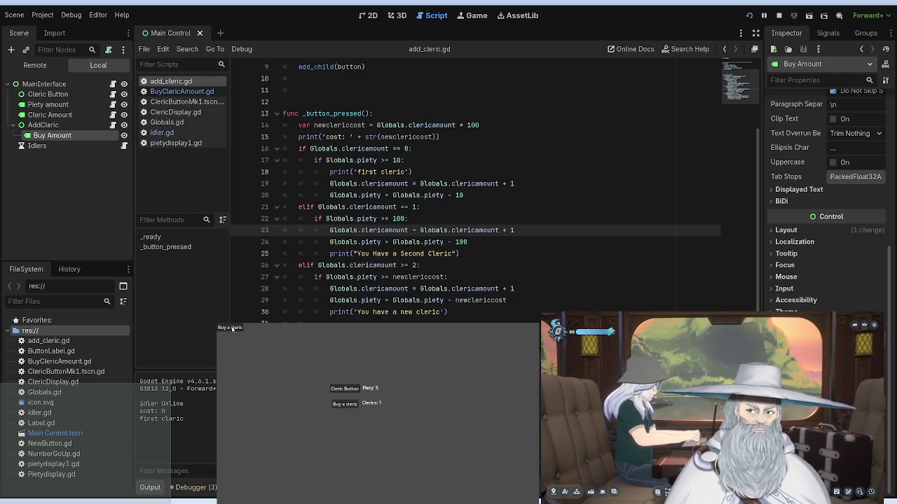
{"action": "left_click", "coordinate": [344, 391]}
{"action": "left_click", "coordinate": [344, 391]}
{"action": "left_click", "coordinate": [345, 404]}
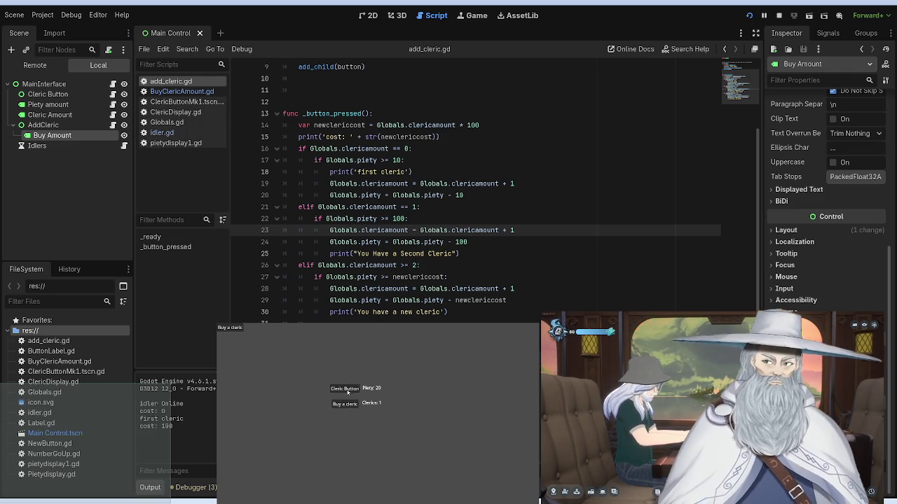
{"action": "left_click", "coordinate": [346, 389]}
{"action": "left_click", "coordinate": [345, 389]}
{"action": "left_click", "coordinate": [345, 389]}
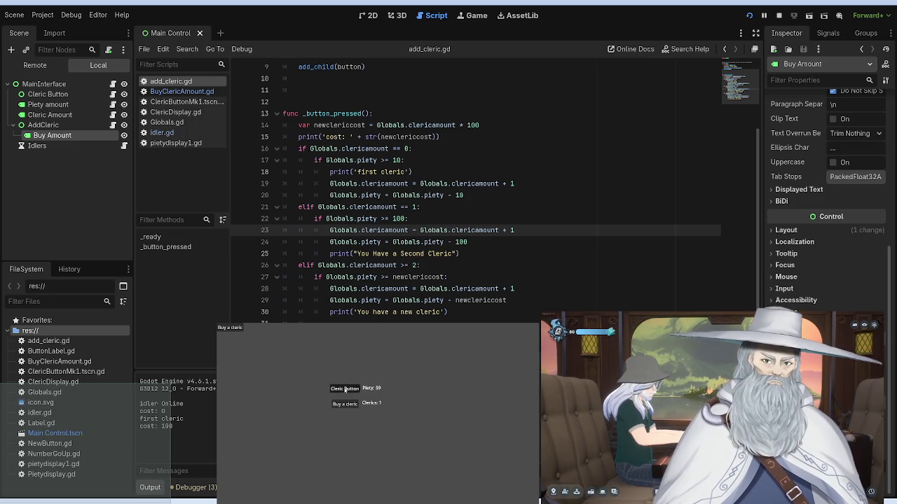
{"action": "left_click", "coordinate": [344, 389]}
{"action": "left_click", "coordinate": [344, 389]}
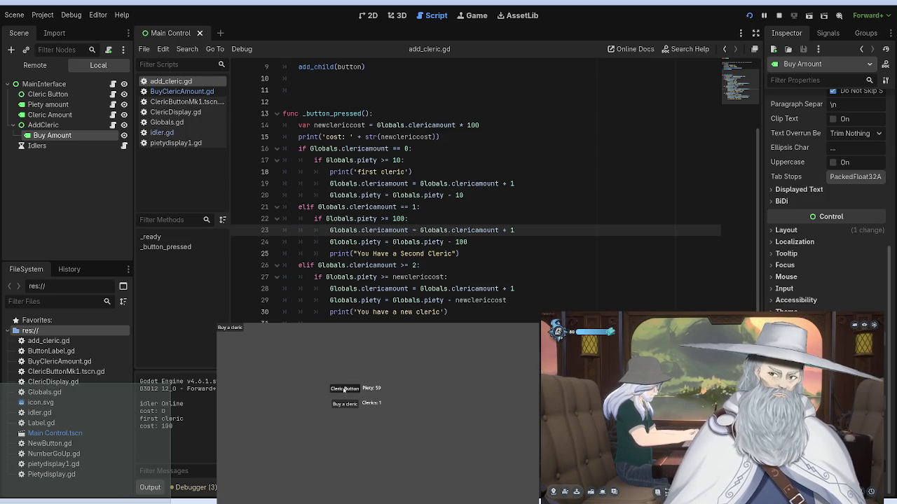
{"action": "left_click", "coordinate": [344, 389]}
{"action": "left_click", "coordinate": [343, 389]}
{"action": "left_click", "coordinate": [344, 389]}
{"action": "left_click", "coordinate": [344, 389]}
{"action": "left_click", "coordinate": [344, 390]}
{"action": "left_click", "coordinate": [346, 404]}
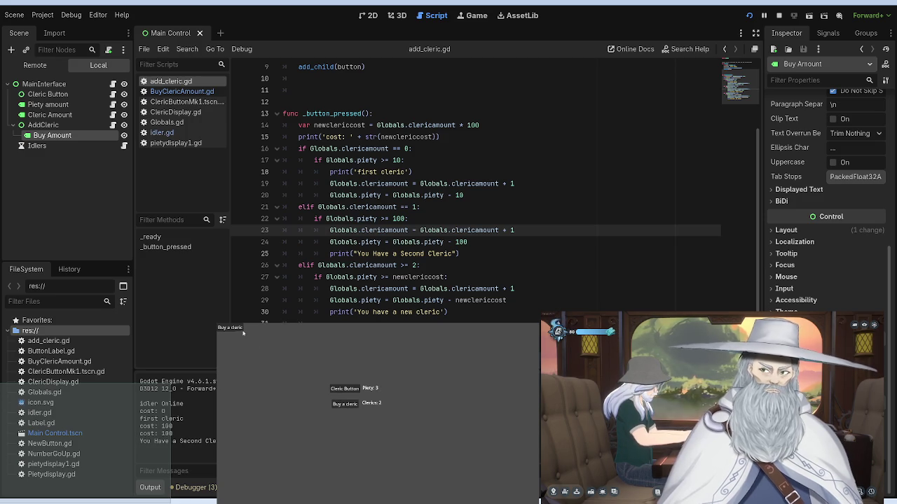
{"action": "left_click", "coordinate": [350, 390]}
{"action": "left_click", "coordinate": [347, 389]}
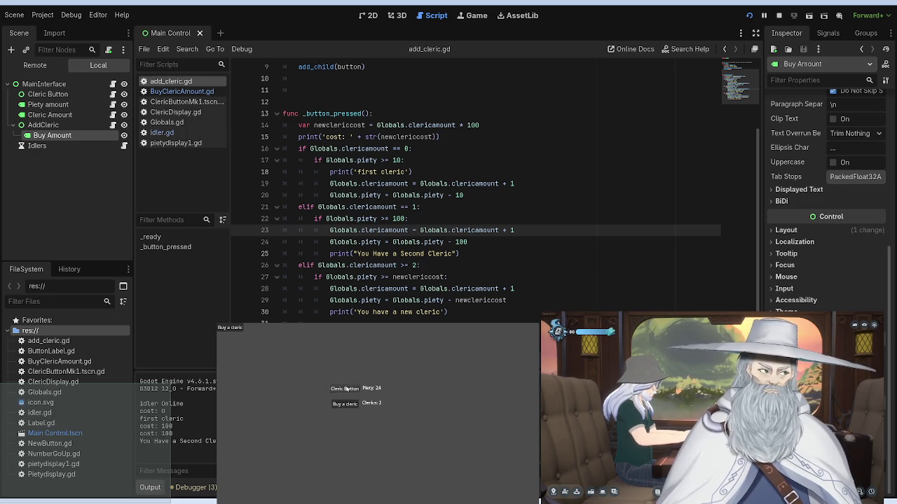
{"action": "left_click", "coordinate": [346, 390]}
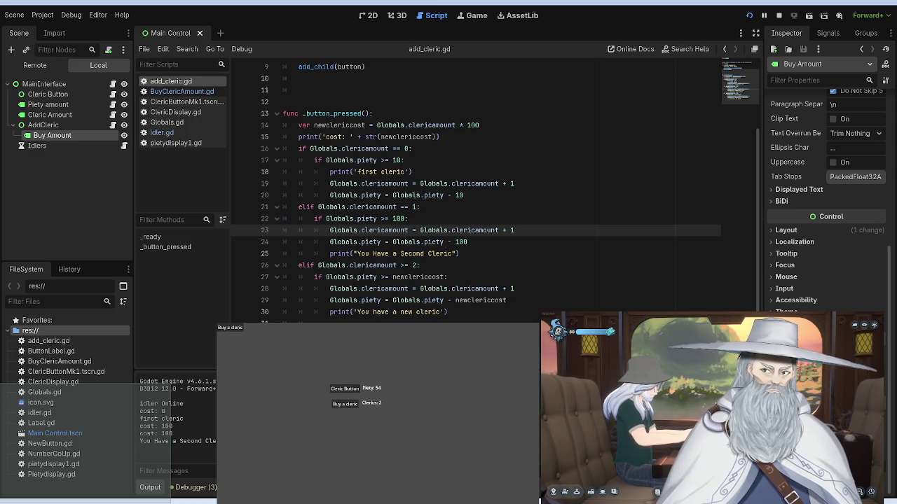
Step: Restart the game again and earn a little piety
{"action": "left_click", "coordinate": [749, 15]}
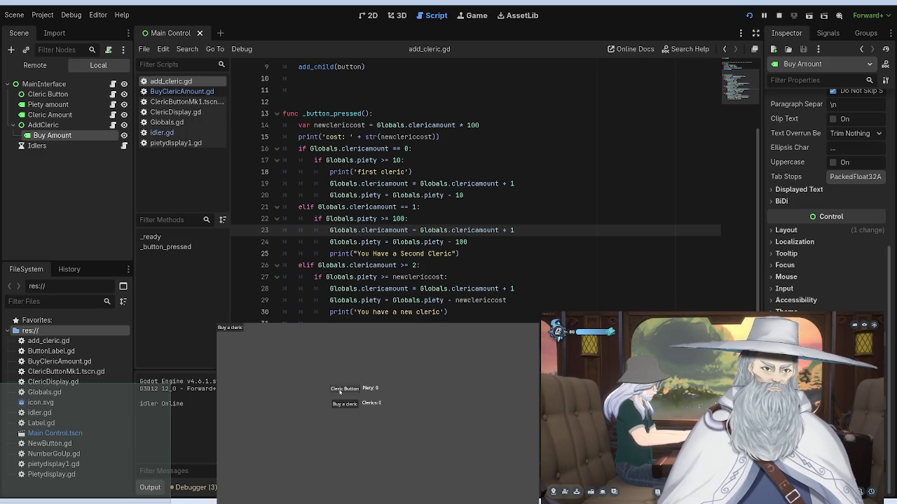
{"action": "left_click", "coordinate": [344, 389]}
{"action": "left_click", "coordinate": [344, 390]}
{"action": "left_click", "coordinate": [344, 390]}
{"action": "left_click", "coordinate": [344, 389]}
Step: Delete the Buy Amount node from the Scene dock
{"action": "left_click", "coordinate": [73, 124]}
{"action": "left_click", "coordinate": [74, 135]}
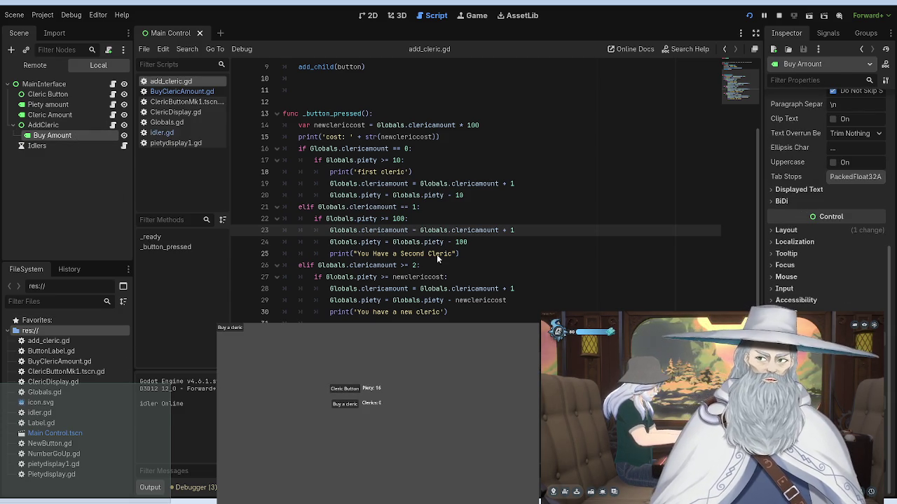
{"action": "key", "text": "Delete"}
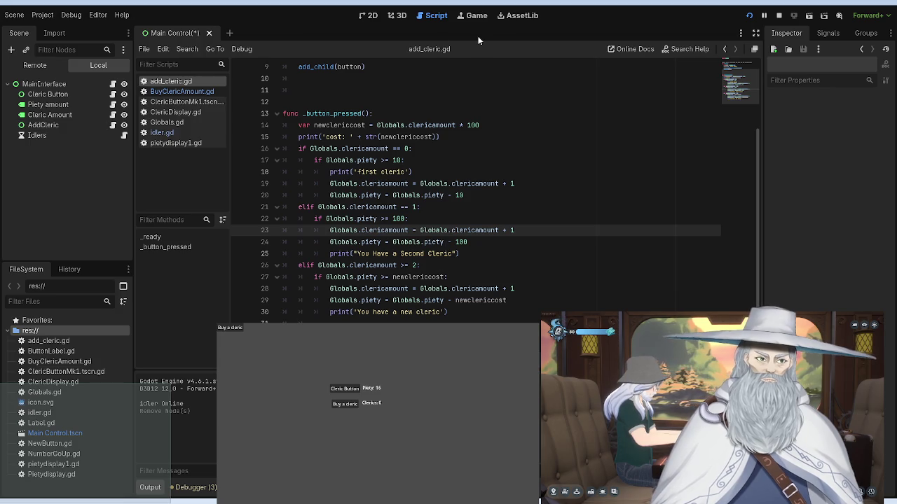
Step: Save and rerun the game, stop it, and review AddCleric's cleric-amount check
{"action": "left_click", "coordinate": [748, 15]}
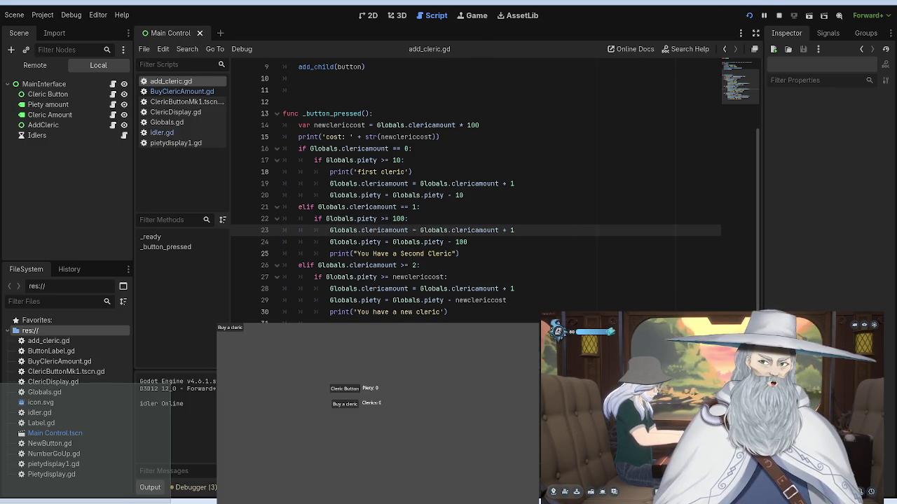
{"action": "key", "text": "F8"}
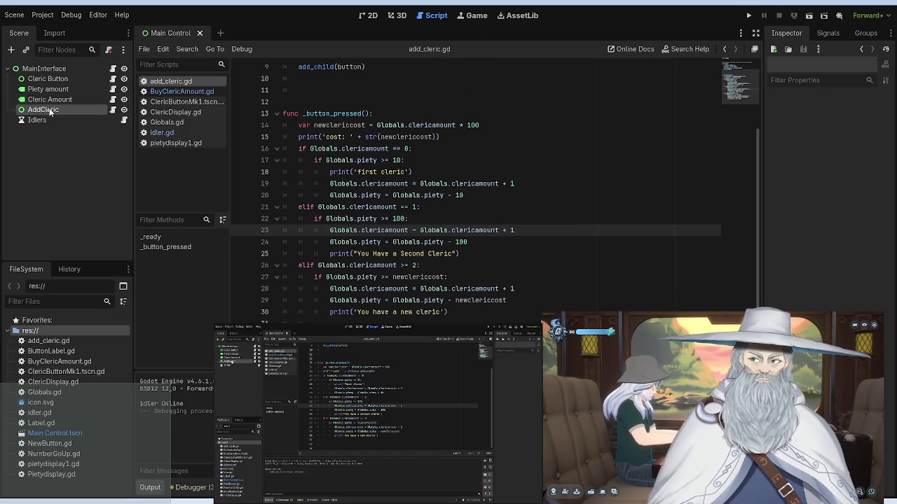
{"action": "left_click", "coordinate": [52, 110]}
{"action": "left_click", "coordinate": [47, 79]}
{"action": "left_click", "coordinate": [61, 109]}
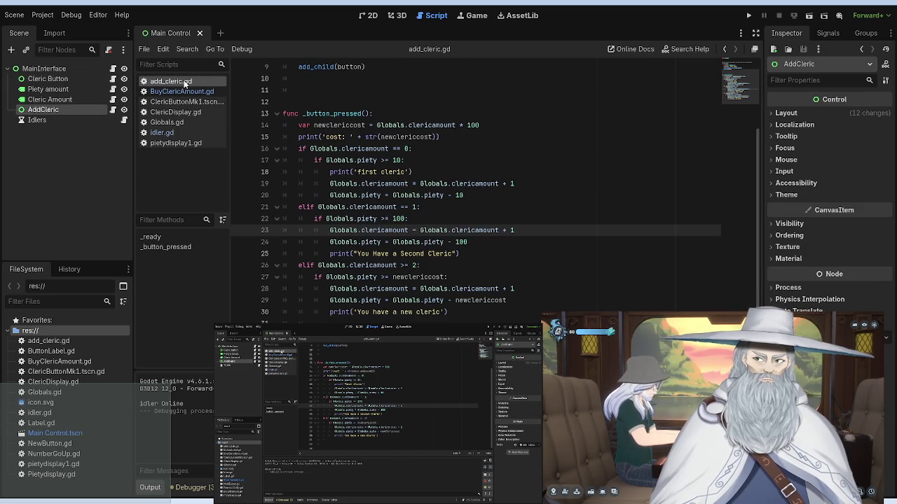
{"action": "scroll", "coordinate": [365, 221], "scroll_direction": "up", "scroll_amount": 3}
{"action": "left_click", "coordinate": [349, 240]}
{"action": "scroll", "coordinate": [356, 231], "scroll_direction": "down", "scroll_amount": 3}
{"action": "scroll", "coordinate": [355, 231], "scroll_direction": "up", "scroll_amount": 3}
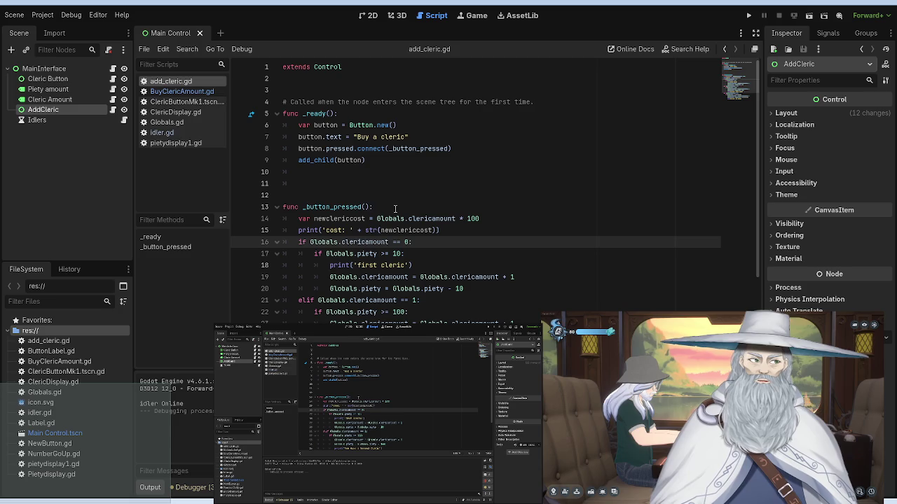
Step: Browse BuyClericAmount.gd and ClericDisplay.gd, then return to add_cleric.gd's button text
{"action": "left_click", "coordinate": [185, 92]}
{"action": "left_click", "coordinate": [177, 112]}
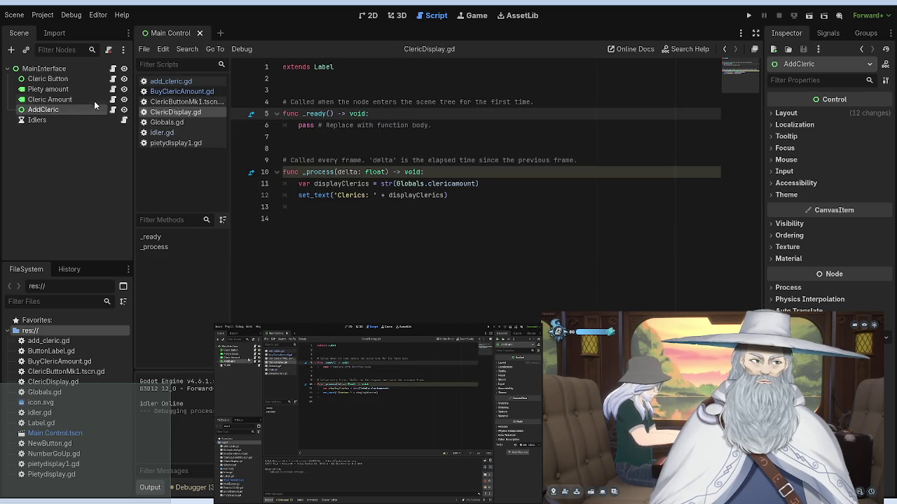
{"action": "left_click", "coordinate": [114, 110]}
{"action": "scroll", "coordinate": [328, 167], "scroll_direction": "down", "scroll_amount": 3}
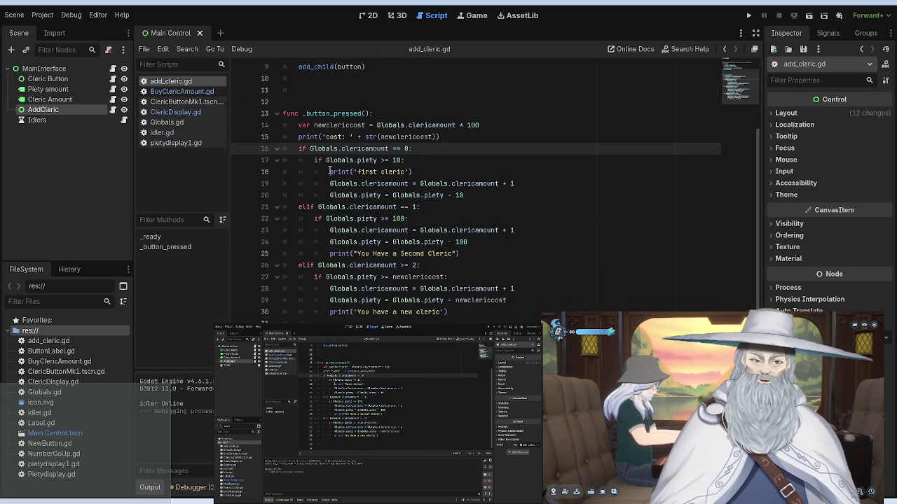
{"action": "scroll", "coordinate": [330, 171], "scroll_direction": "up", "scroll_amount": 3}
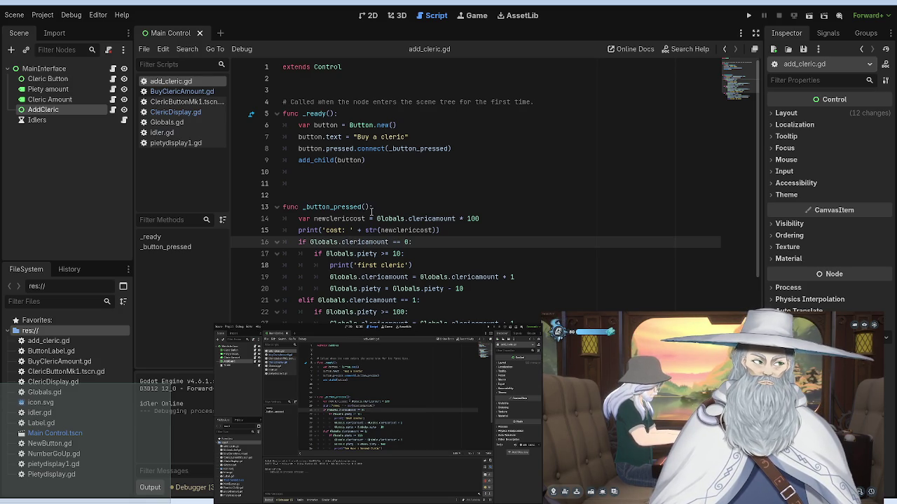
{"action": "left_click", "coordinate": [405, 137]}
{"action": "type", "text": "A"}
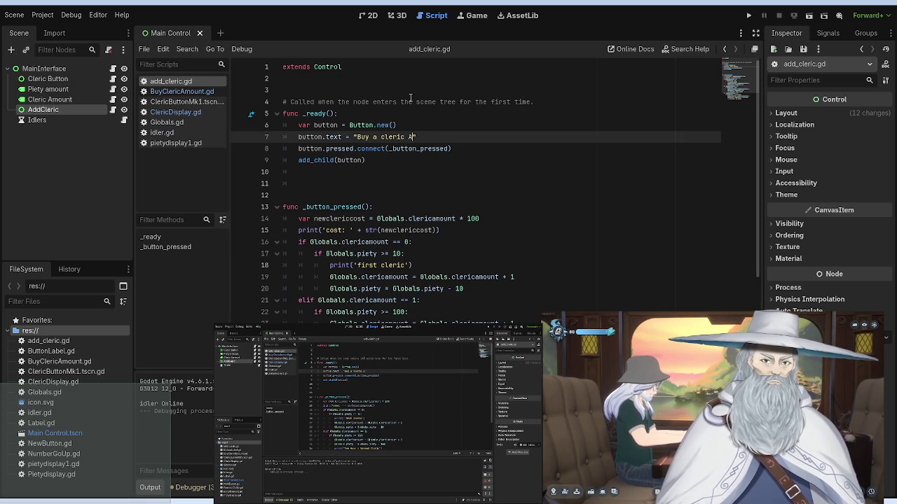
{"action": "left_click", "coordinate": [748, 14]}
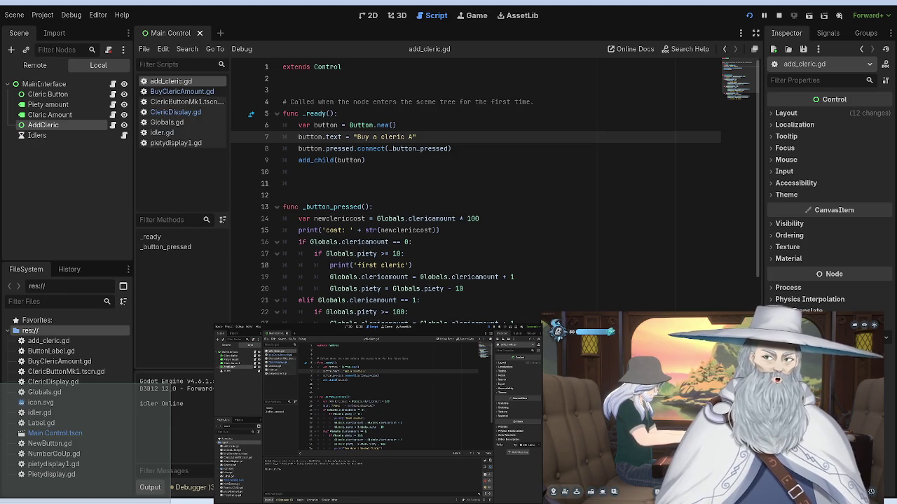
{"action": "key", "text": "F8"}
{"action": "key", "text": "BackSpace"}
{"action": "key", "text": "BackSpace"}
{"action": "key", "text": "BackSpace"}
{"action": "type", "text": "\""}
Step: Change the button text on line 7 of add_cleric.gd to 'Hire Cleric'
{"action": "key", "text": "BackSpace"}
{"action": "key", "text": "BackSpace"}
{"action": "key", "text": "BackSpace"}
{"action": "key", "text": "BackSpace"}
{"action": "type", "text": "Hire Cleric"}
{"action": "left_click", "coordinate": [453, 181]}
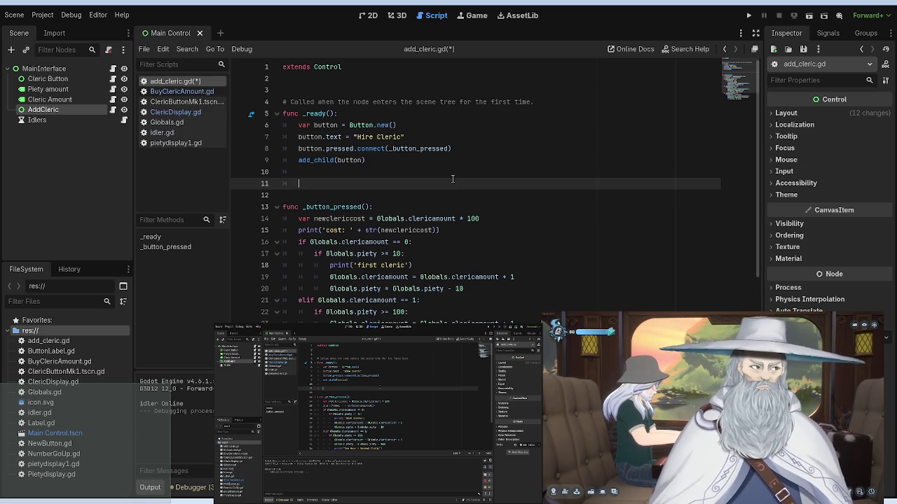
Step: Save the change and run the game, then return to the 2D view
{"action": "key", "text": "ctrl+s"}
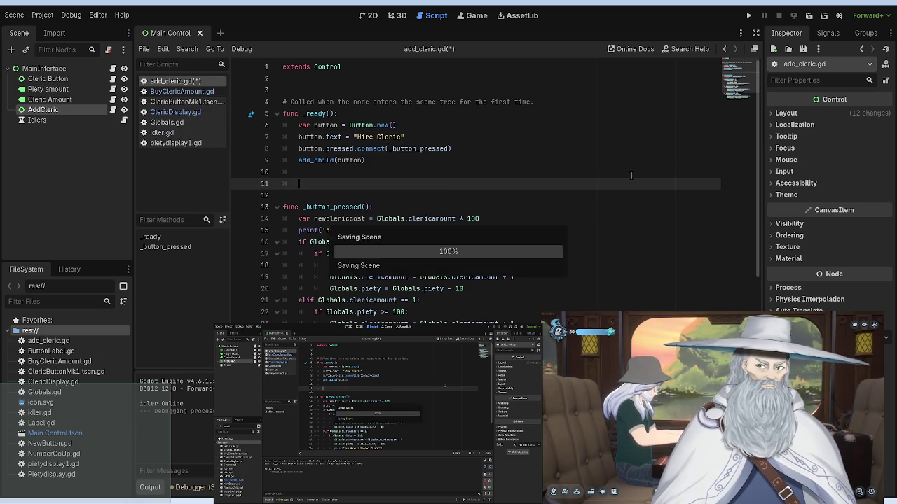
{"action": "left_click", "coordinate": [748, 14]}
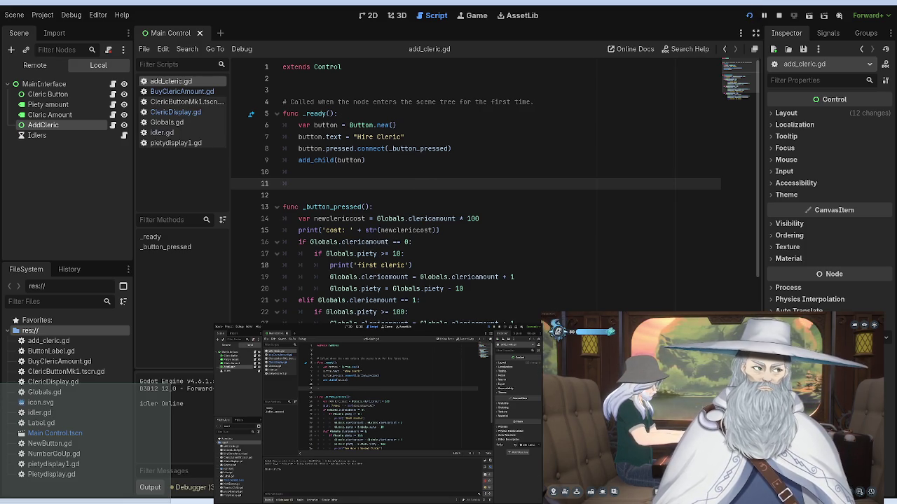
{"action": "left_click", "coordinate": [367, 14]}
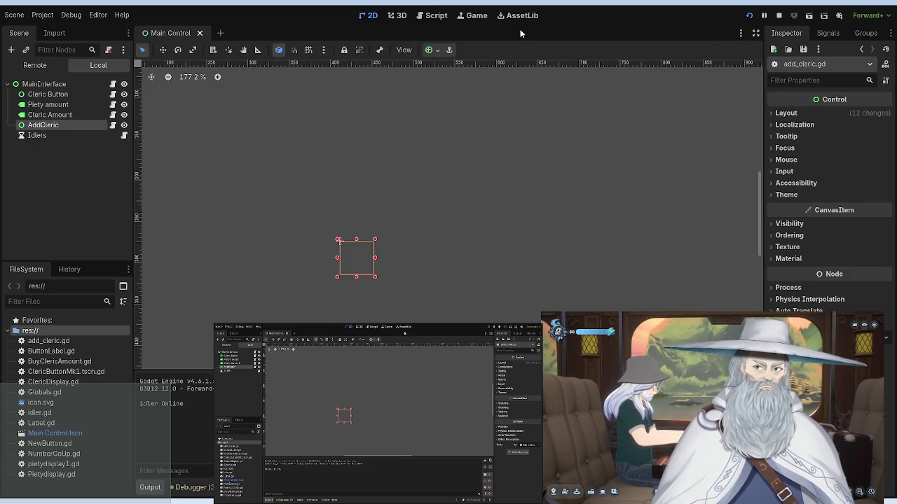
Step: Restart the game, drag MainInterface so its top-left corner sits on the origin, and save
{"action": "key", "text": "F5"}
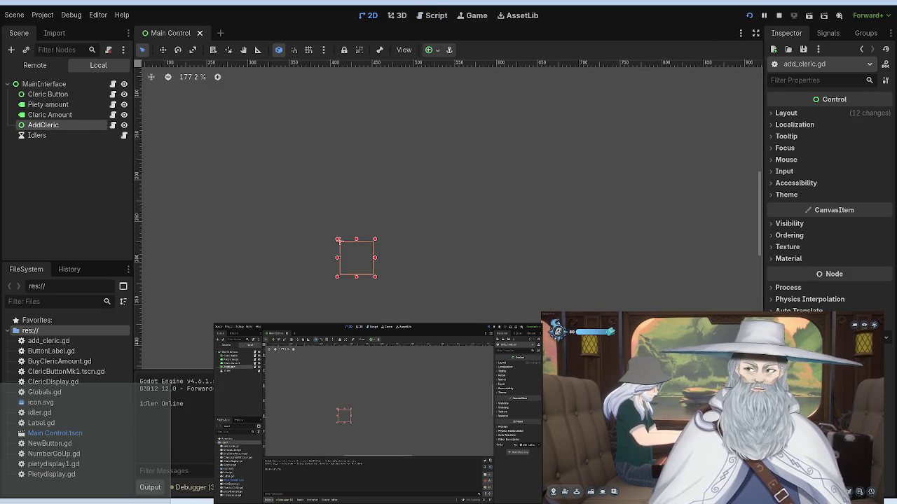
{"action": "scroll", "coordinate": [269, 249], "scroll_direction": "down", "scroll_amount": 3}
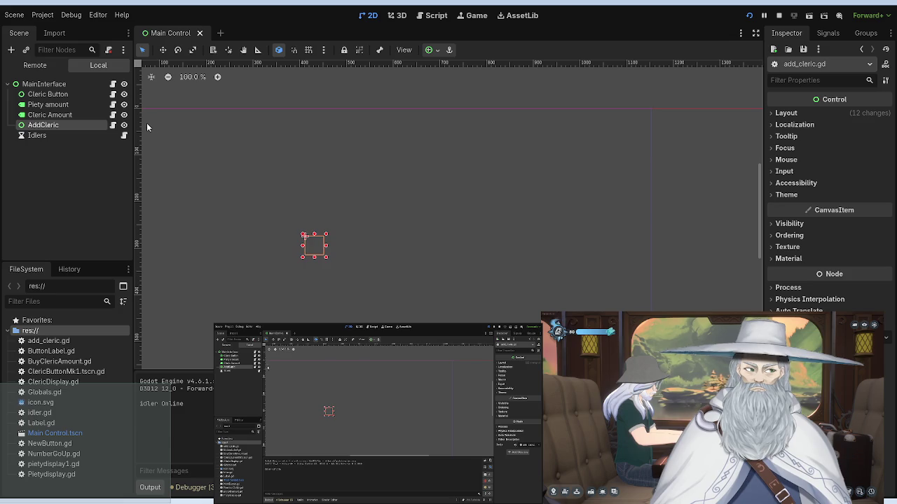
{"action": "left_click", "coordinate": [185, 138]}
{"action": "mouse_move", "coordinate": [185, 138]}
{"action": "left_mouse_down"}
{"action": "mouse_move", "coordinate": [225, 148]}
{"action": "mouse_move", "coordinate": [346, 225]}
{"action": "left_mouse_up"}
{"action": "scroll", "coordinate": [346, 223], "scroll_direction": "down", "scroll_amount": 3}
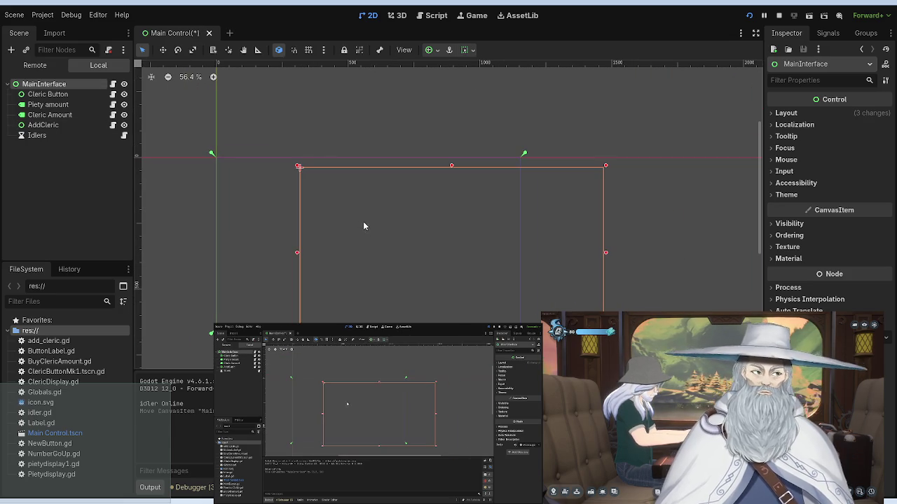
{"action": "mouse_move", "coordinate": [389, 245]}
{"action": "left_mouse_down"}
{"action": "mouse_move", "coordinate": [329, 220]}
{"action": "mouse_move", "coordinate": [296, 216]}
{"action": "mouse_move", "coordinate": [301, 223]}
{"action": "left_mouse_up"}
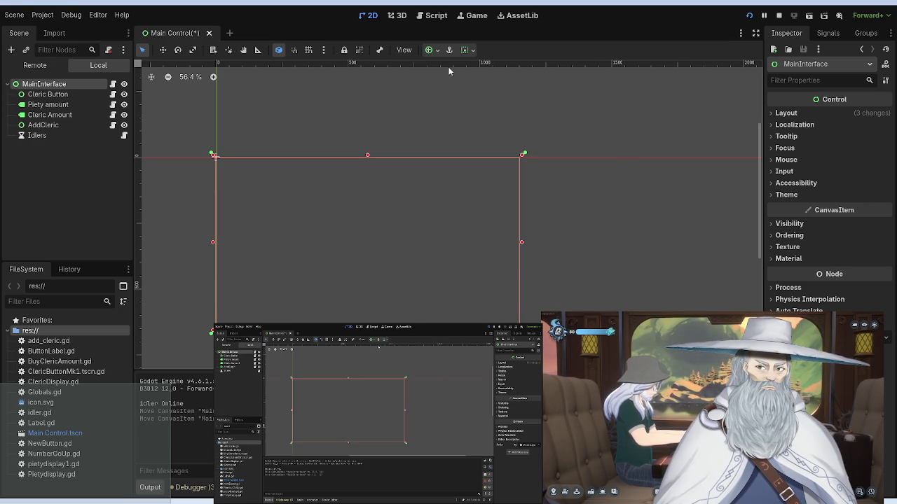
{"action": "key", "text": "ctrl+s"}
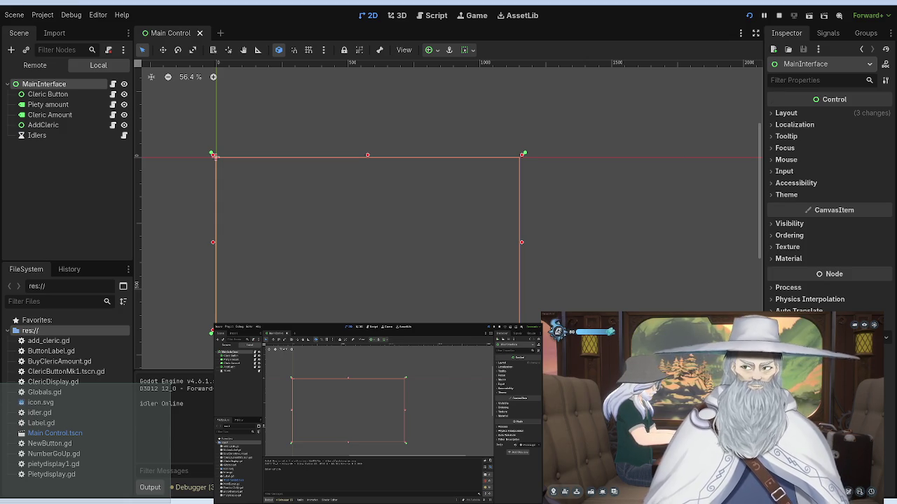
Step: Hide and re-show Cleric Button, Piety amount and Cleric Amount, then hide AddCleric
{"action": "left_click", "coordinate": [124, 94]}
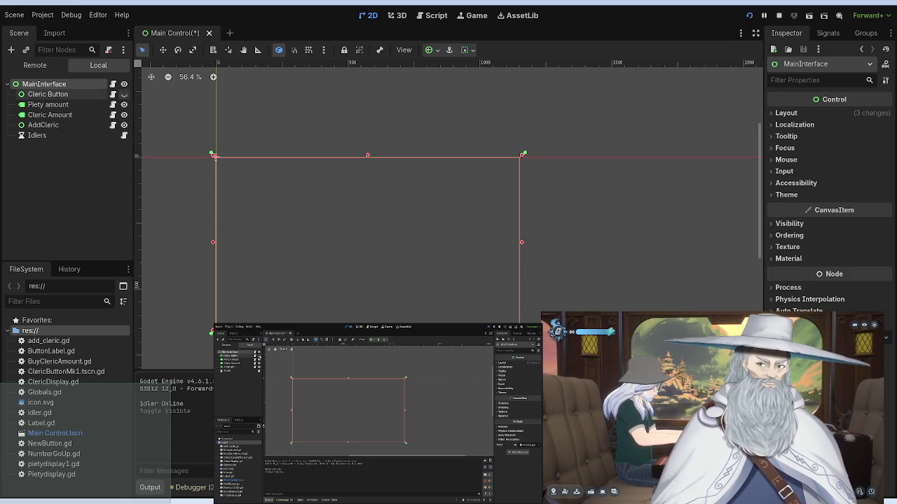
{"action": "left_click", "coordinate": [124, 104]}
{"action": "left_click", "coordinate": [124, 115]}
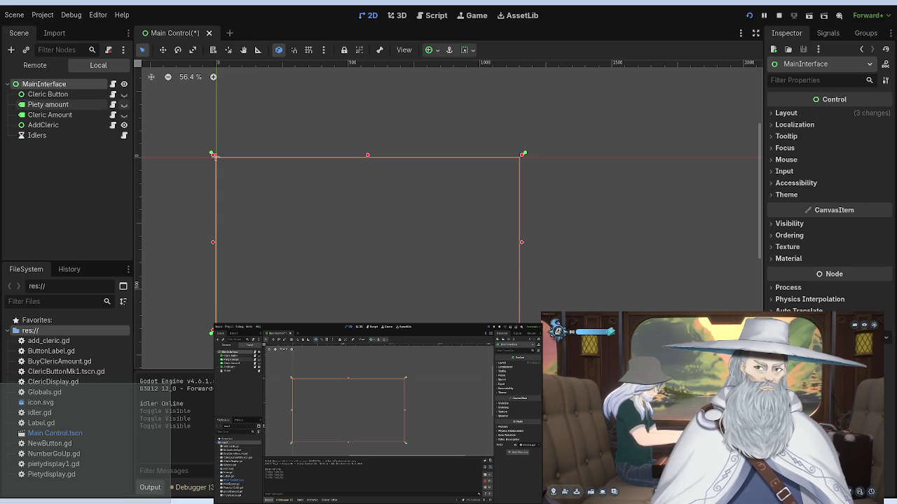
{"action": "left_click", "coordinate": [124, 94]}
{"action": "left_click", "coordinate": [124, 105]}
{"action": "left_click", "coordinate": [124, 115]}
{"action": "left_click", "coordinate": [124, 124]}
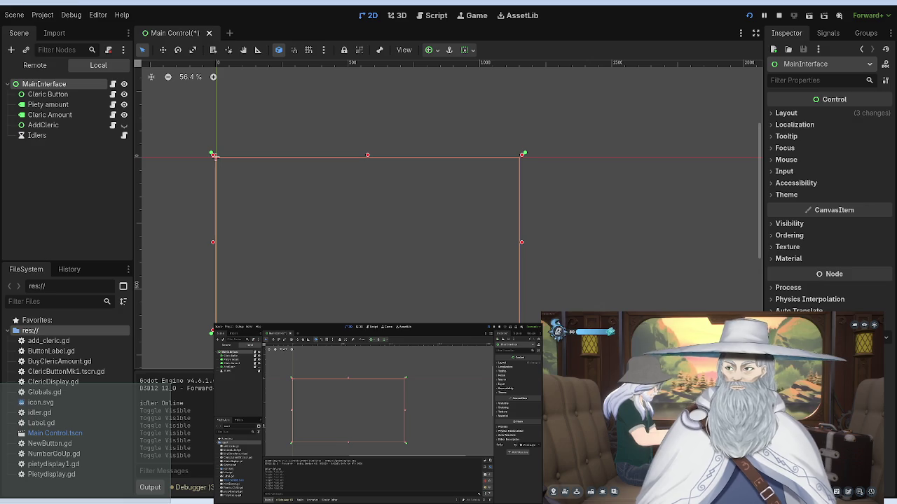
Step: Test visibility of MainInterface and child nodes, leaving Cleric Amount and AddCleric hidden, then view the Remote tree
{"action": "left_click", "coordinate": [124, 85]}
{"action": "left_click", "coordinate": [124, 84]}
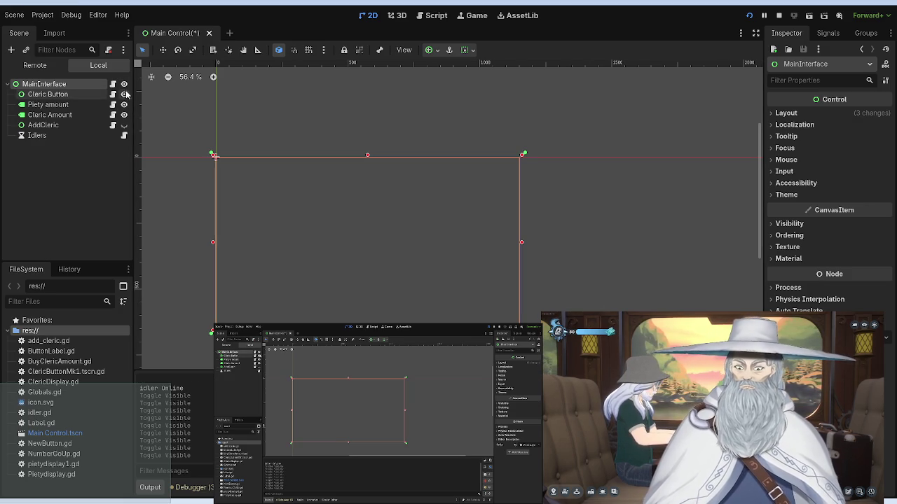
{"action": "left_click", "coordinate": [124, 96]}
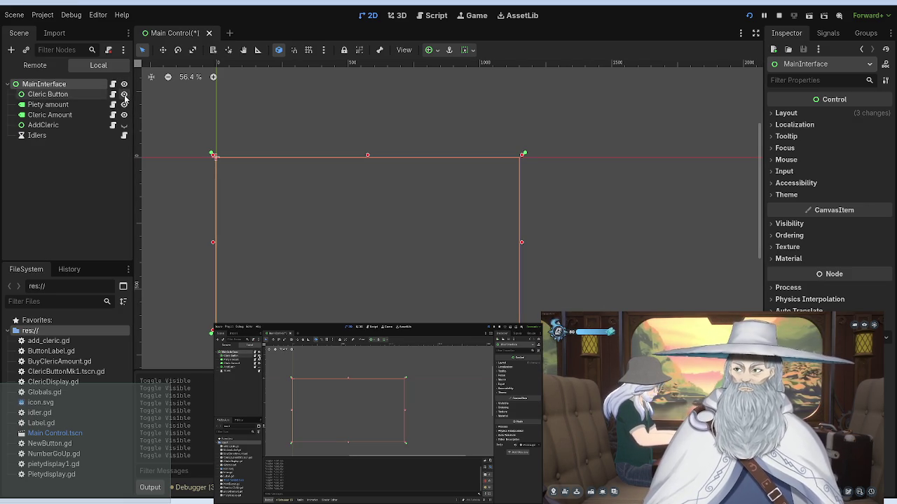
{"action": "left_click", "coordinate": [124, 115]}
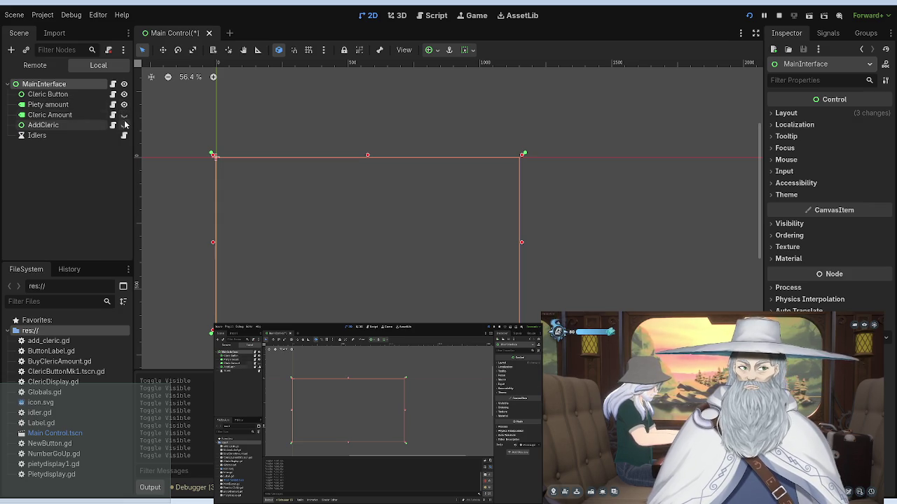
{"action": "left_click", "coordinate": [124, 125]}
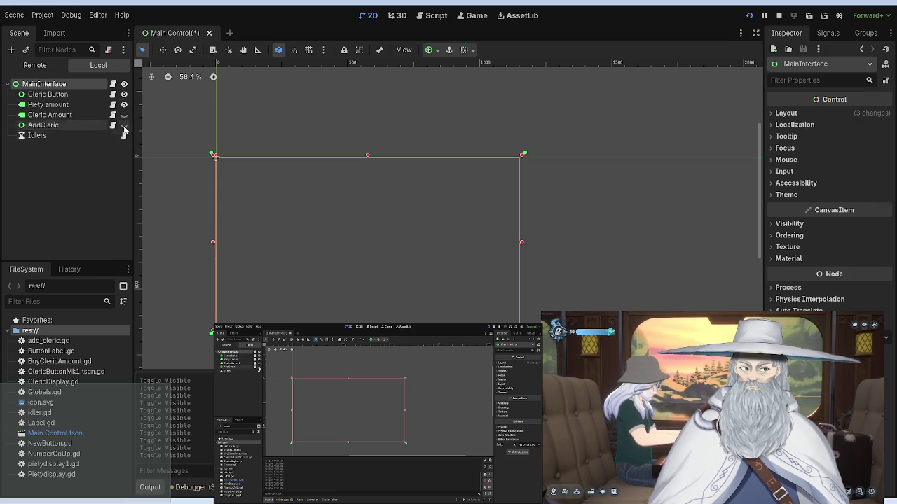
{"action": "left_click", "coordinate": [124, 105]}
{"action": "left_click", "coordinate": [124, 94]}
{"action": "left_click", "coordinate": [124, 84]}
{"action": "left_click", "coordinate": [124, 84]}
{"action": "left_click", "coordinate": [124, 94]}
{"action": "left_click", "coordinate": [124, 104]}
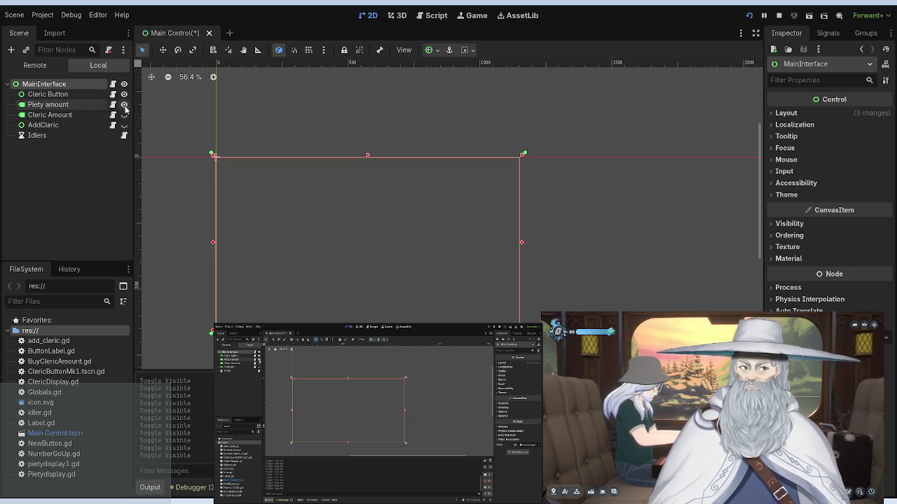
{"action": "left_click", "coordinate": [34, 66]}
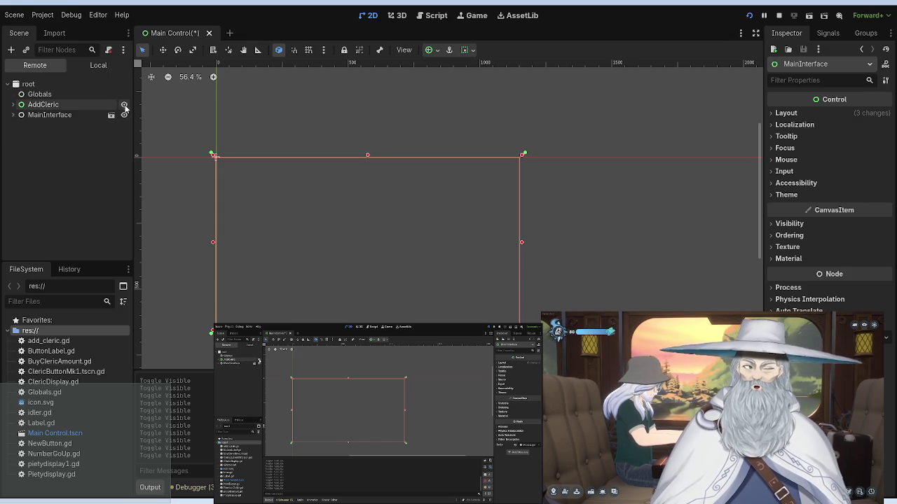
Step: Inspect the live AddCleric and Globals nodes, save Main Control, and relaunch the game
{"action": "left_click", "coordinate": [68, 106]}
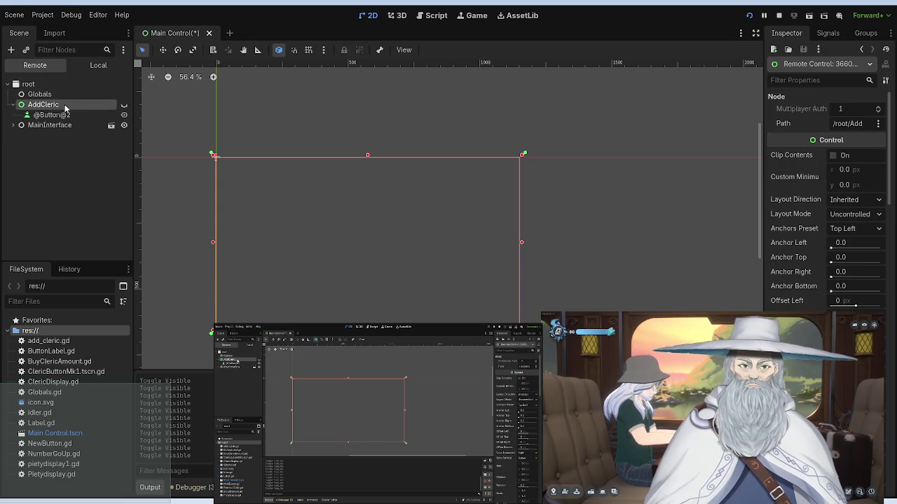
{"action": "left_click", "coordinate": [44, 95]}
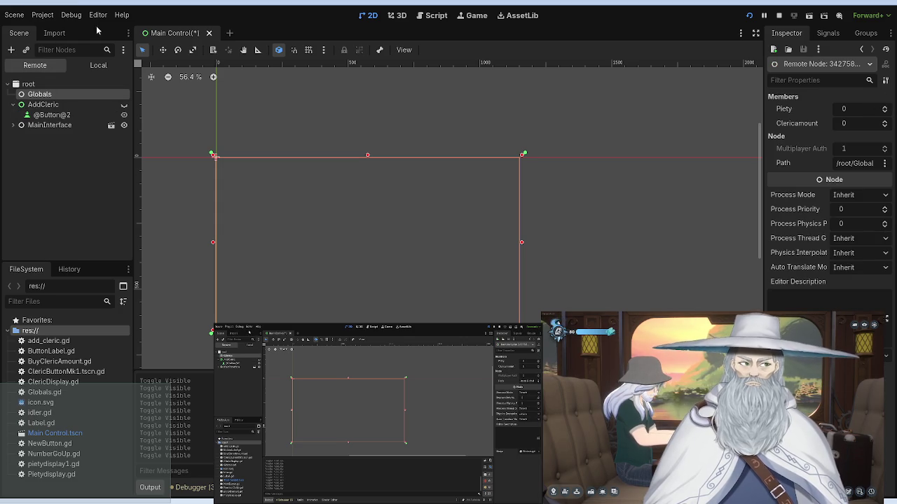
{"action": "key", "text": "ctrl+s"}
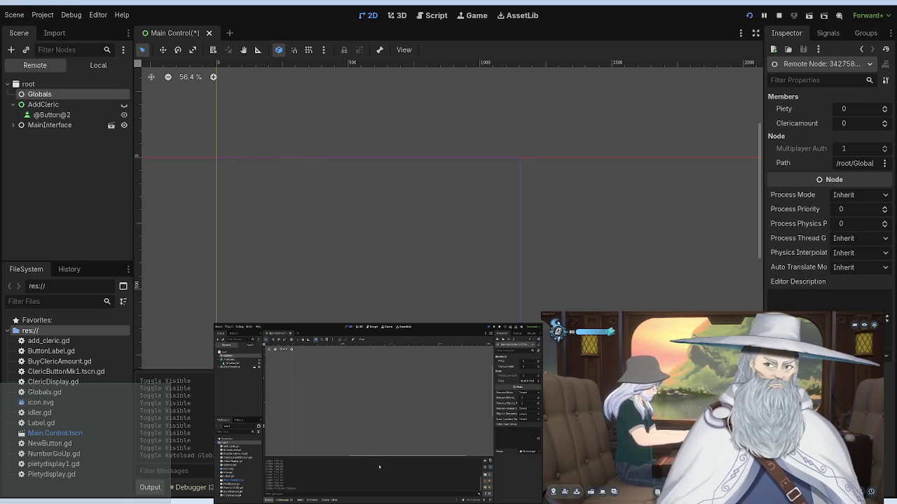
{"action": "left_click", "coordinate": [779, 15]}
{"action": "left_click", "coordinate": [749, 15]}
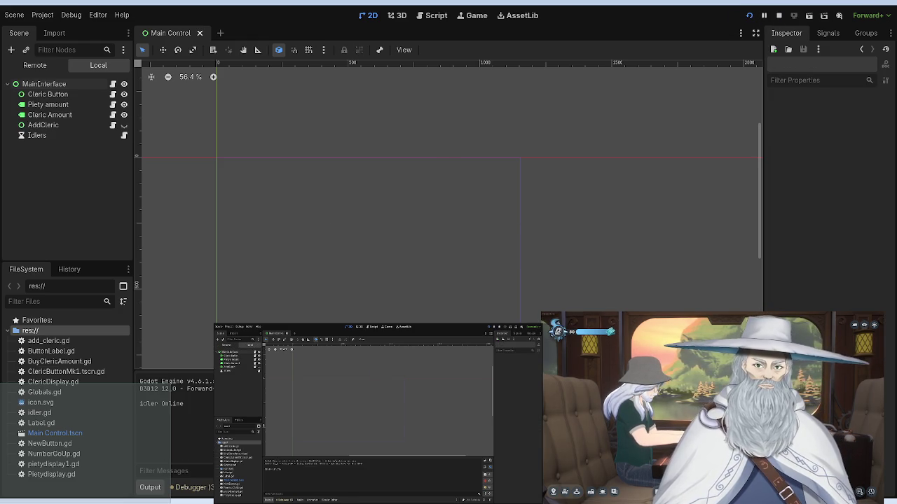
Step: Unhide AddCleric, inspect it in the Remote scene tree, then stop the game with F8
{"action": "left_click", "coordinate": [124, 125]}
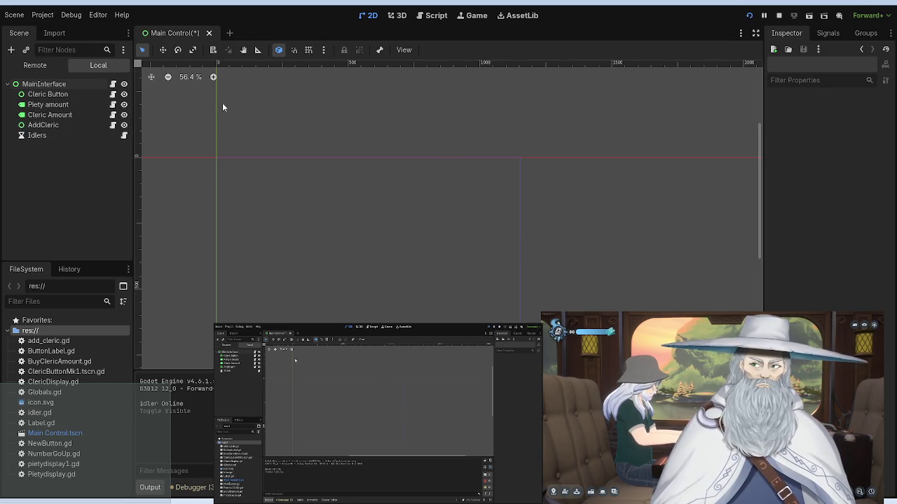
{"action": "left_click", "coordinate": [35, 65]}
{"action": "left_click", "coordinate": [62, 104]}
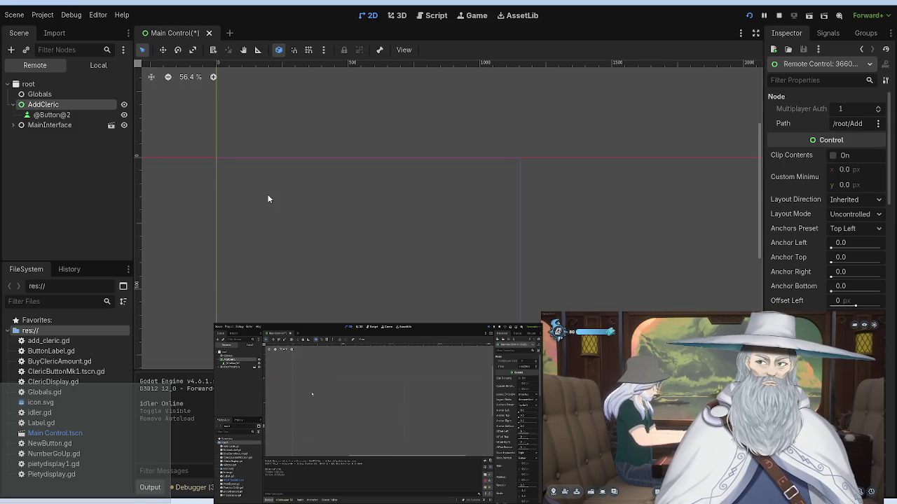
{"action": "key", "text": "F8"}
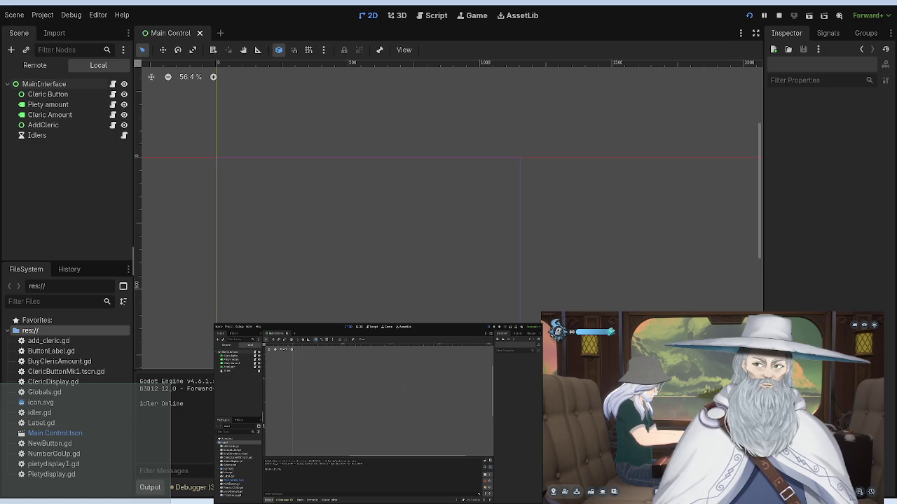
{"action": "left_click", "coordinate": [35, 65]}
Step: Hire clerics in the running game until costs 100, 200 and 300 print, then stop it
{"action": "left_click", "coordinate": [98, 65]}
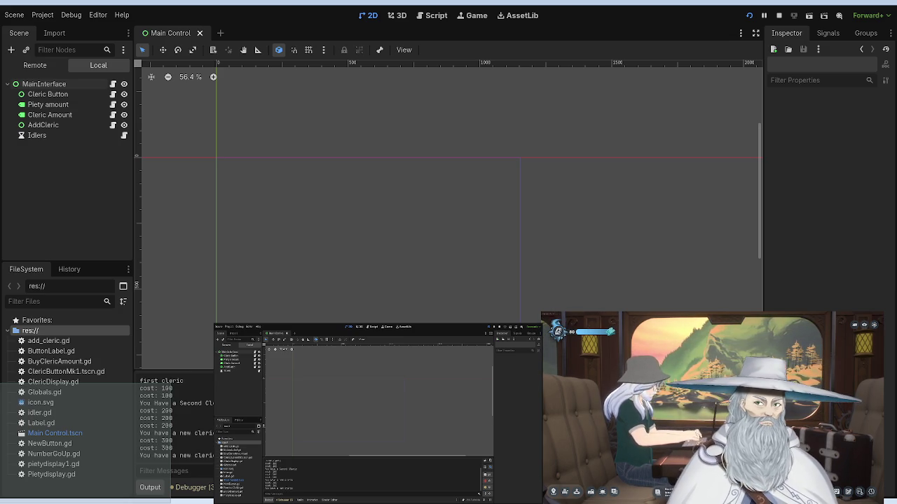
{"action": "key", "text": "F8"}
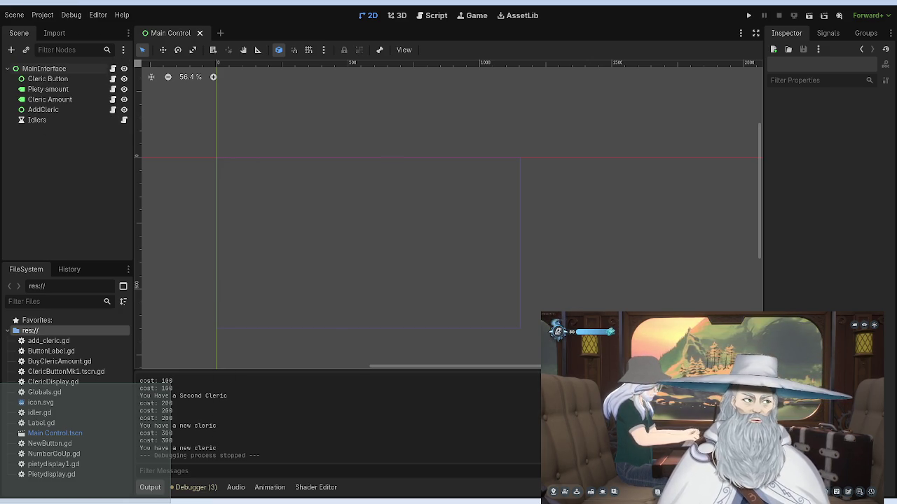
Step: In the Script workspace, close pietydisplay1.gd and select Globals.gd from the script list
{"action": "left_click", "coordinate": [436, 15]}
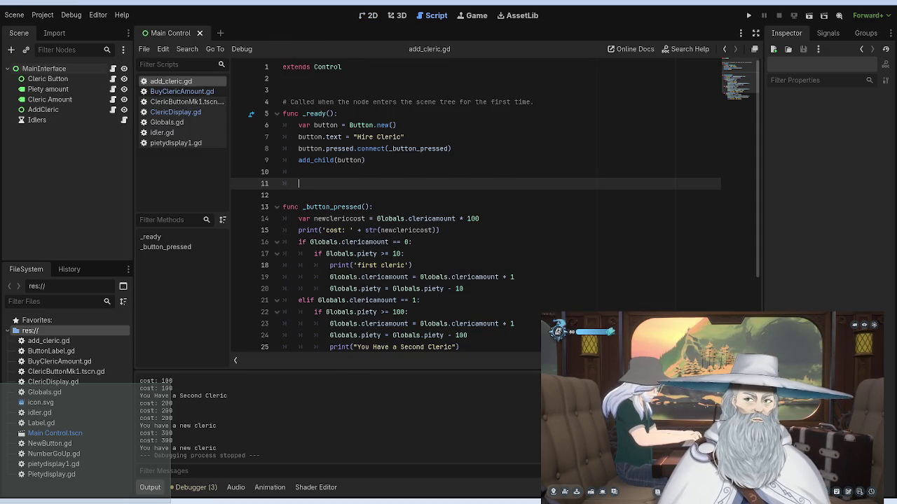
{"action": "left_click", "coordinate": [176, 123]}
{"action": "left_click", "coordinate": [175, 131]}
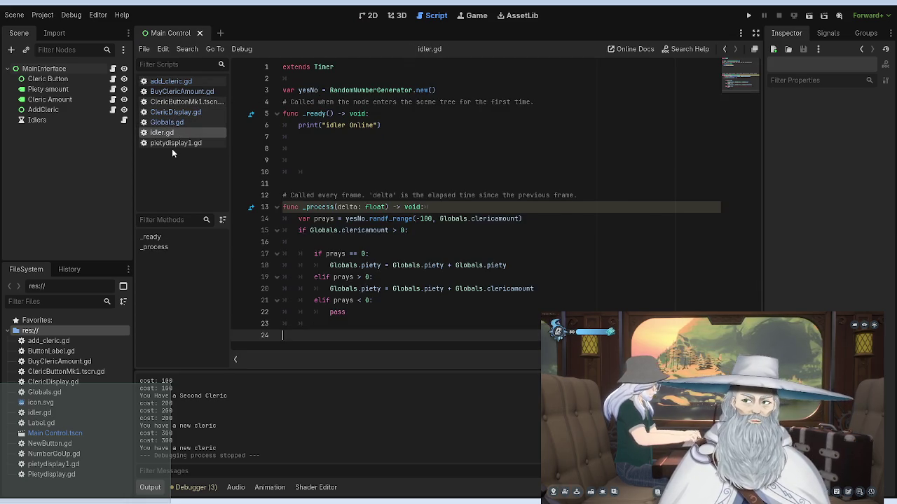
{"action": "left_click", "coordinate": [171, 144]}
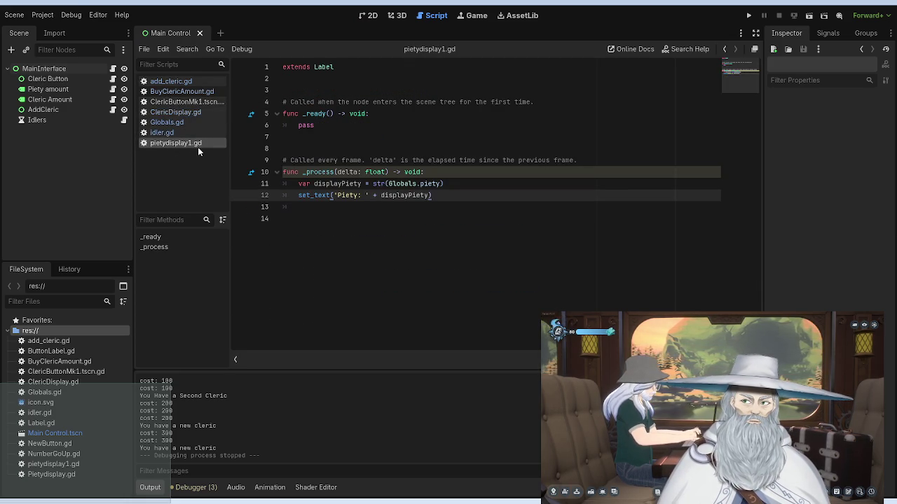
{"action": "key", "text": "ctrl+w"}
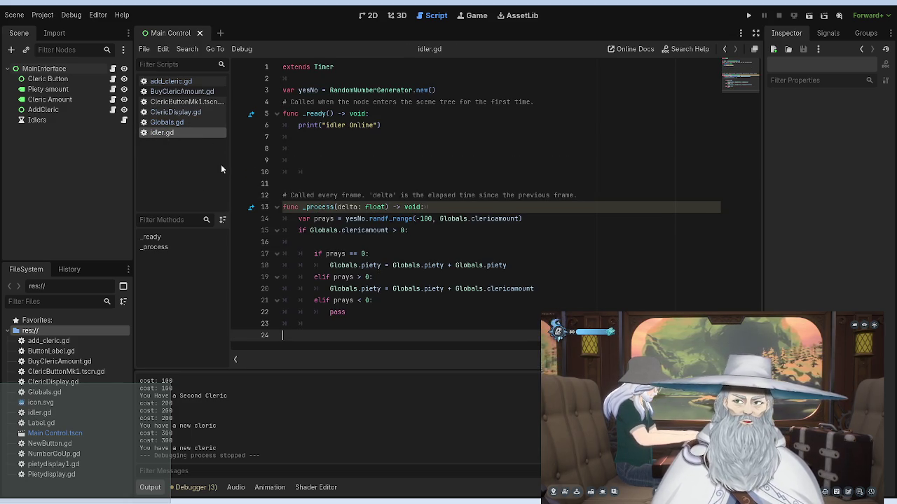
{"action": "left_click", "coordinate": [180, 122]}
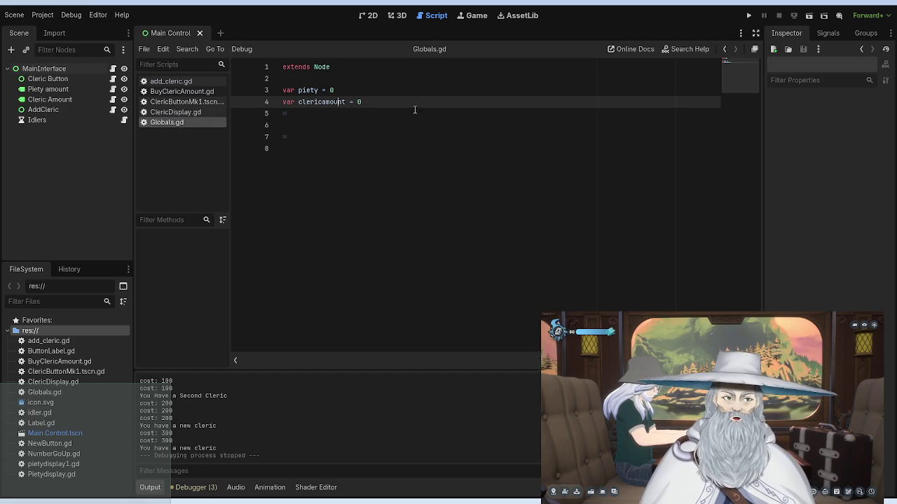
Step: Add 'var clericcost = clericamount * 100' below clericamount in Globals.gd and run the game
{"action": "left_click", "coordinate": [353, 114]}
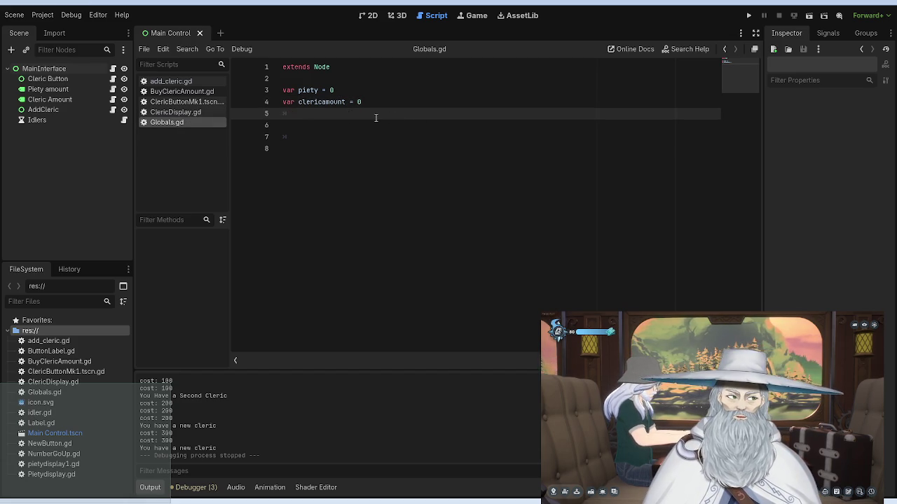
{"action": "type", "text": "var "}
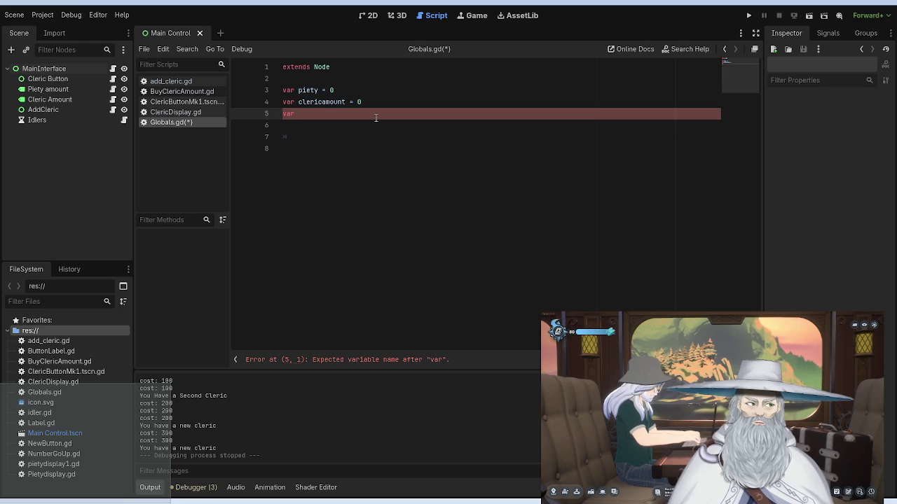
{"action": "type", "text": "cl"}
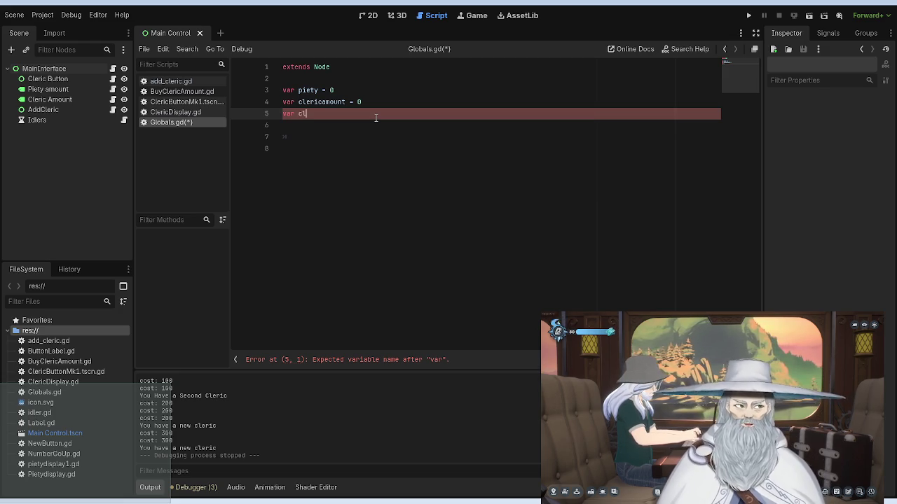
{"action": "type", "text": "ericcosts"}
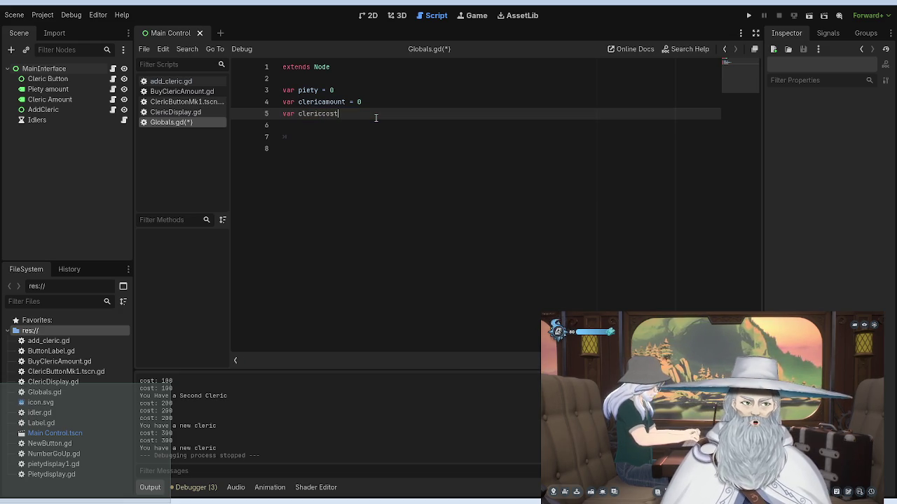
{"action": "key", "text": "BackSpace"}
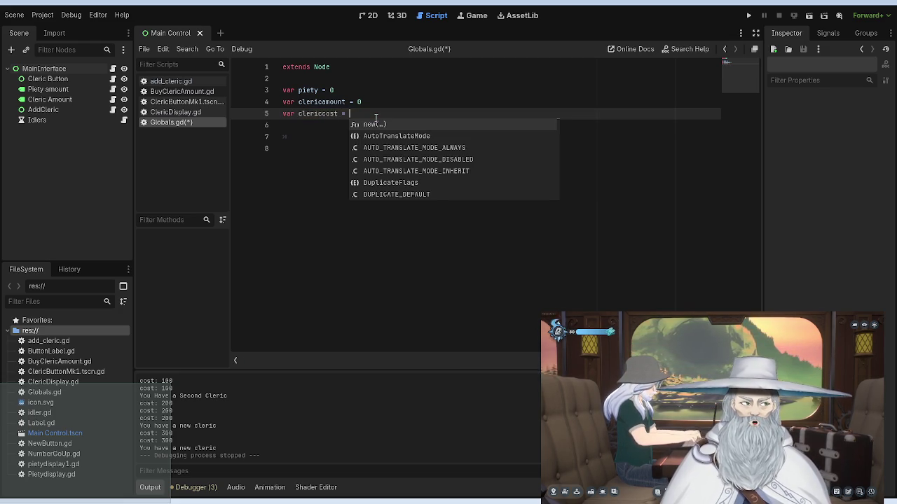
{"action": "type", "text": "clericamount"}
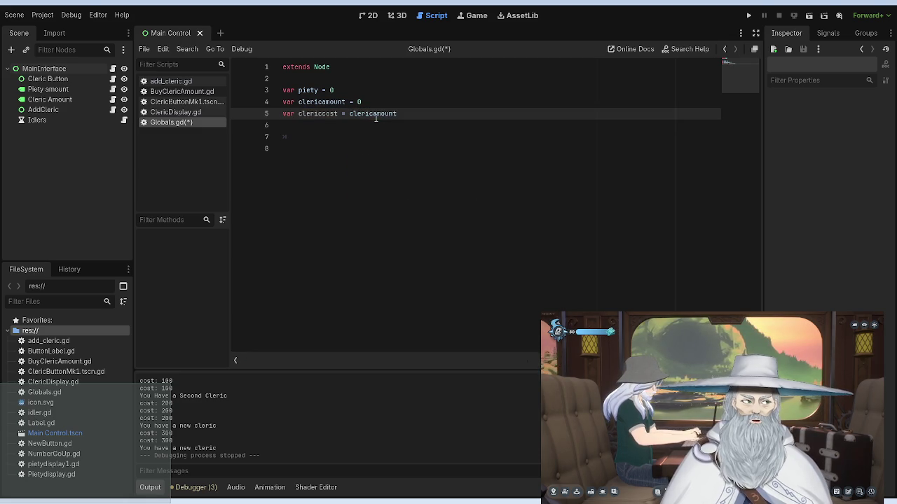
{"action": "type", "text": " * 100"}
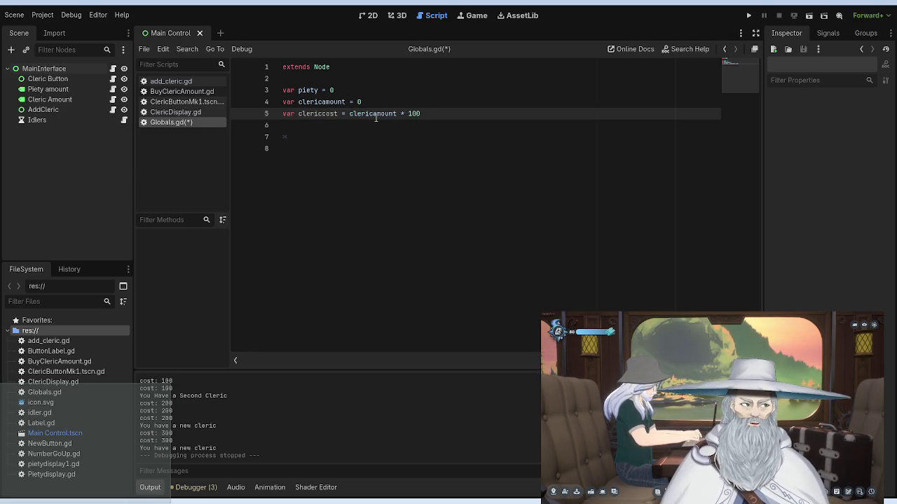
{"action": "left_click", "coordinate": [416, 183]}
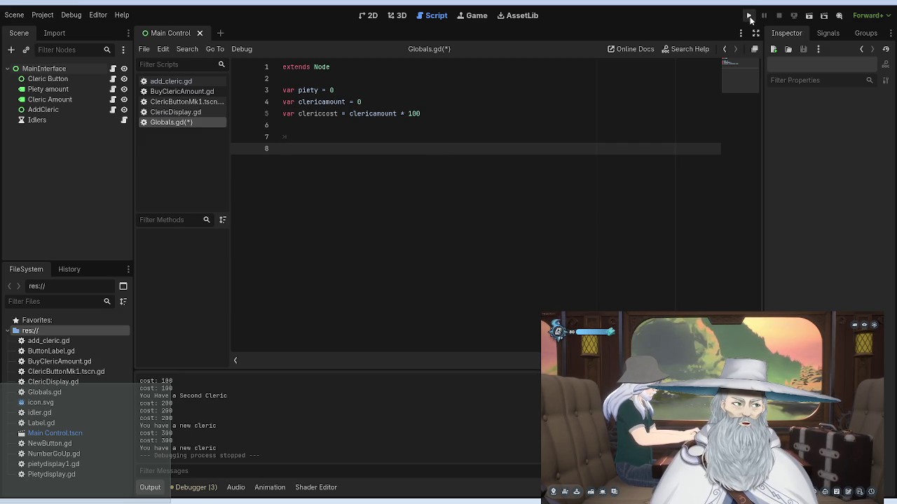
{"action": "left_click", "coordinate": [750, 15]}
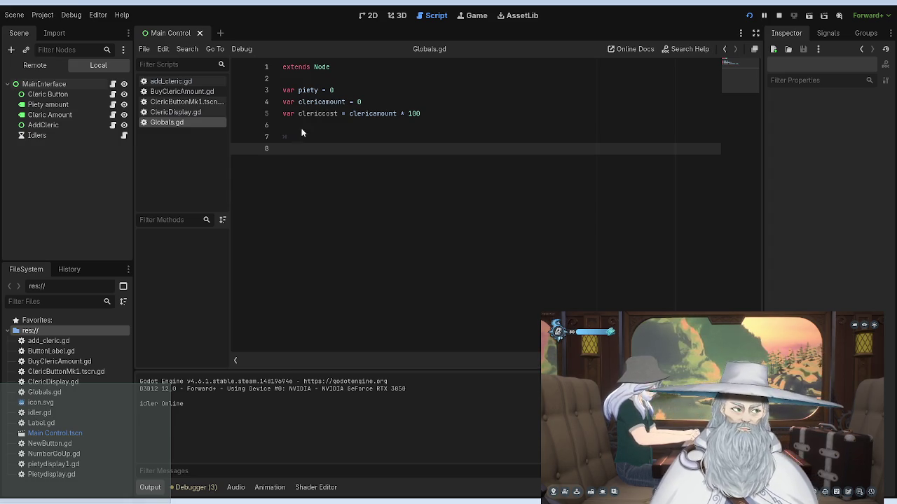
Step: Browse ClericDisplay.gd, Globals.gd and BuyClericAmount.gd in the script list, ending on add_cleric.gd
{"action": "left_click", "coordinate": [193, 103]}
{"action": "key", "text": "Up"}
{"action": "key", "text": "Down"}
{"action": "left_click", "coordinate": [191, 121]}
{"action": "left_click", "coordinate": [192, 113]}
{"action": "left_click", "coordinate": [194, 124]}
{"action": "left_click", "coordinate": [192, 112]}
{"action": "left_click", "coordinate": [192, 104]}
{"action": "left_click", "coordinate": [186, 91]}
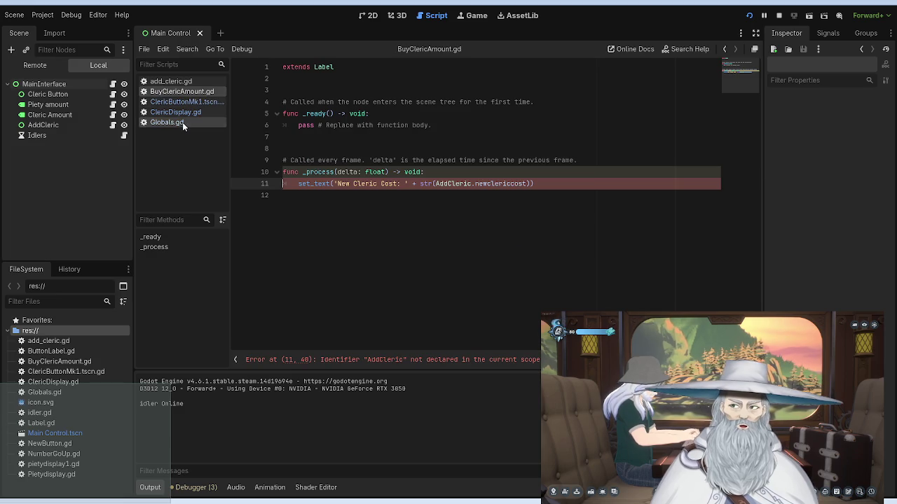
{"action": "left_click", "coordinate": [182, 122]}
{"action": "left_click", "coordinate": [184, 112]}
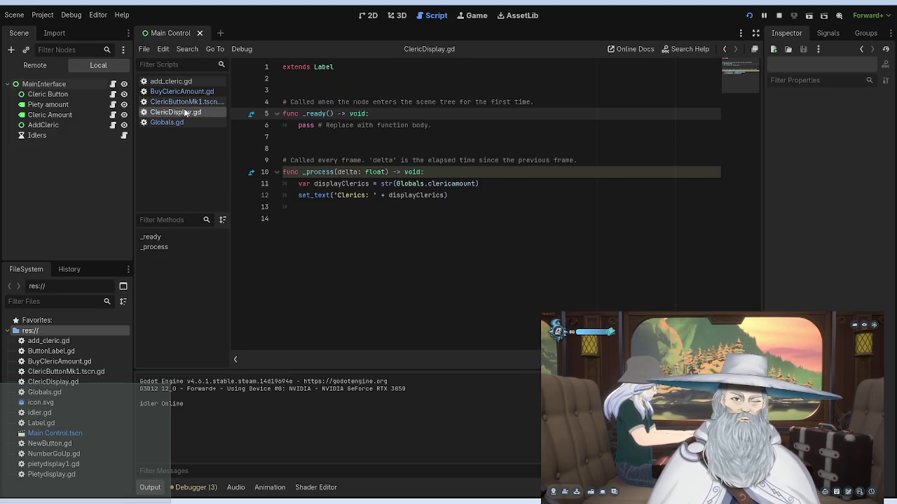
{"action": "left_click", "coordinate": [191, 102]}
{"action": "left_click", "coordinate": [189, 92]}
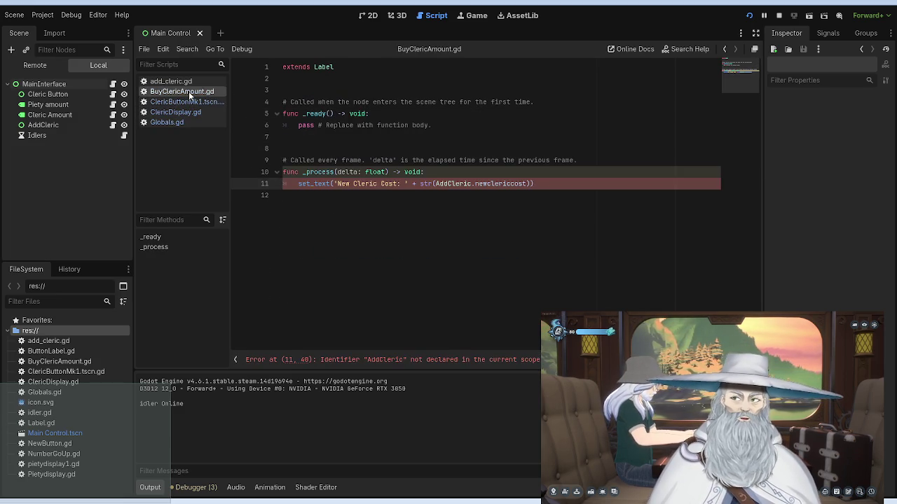
{"action": "left_click", "coordinate": [183, 81]}
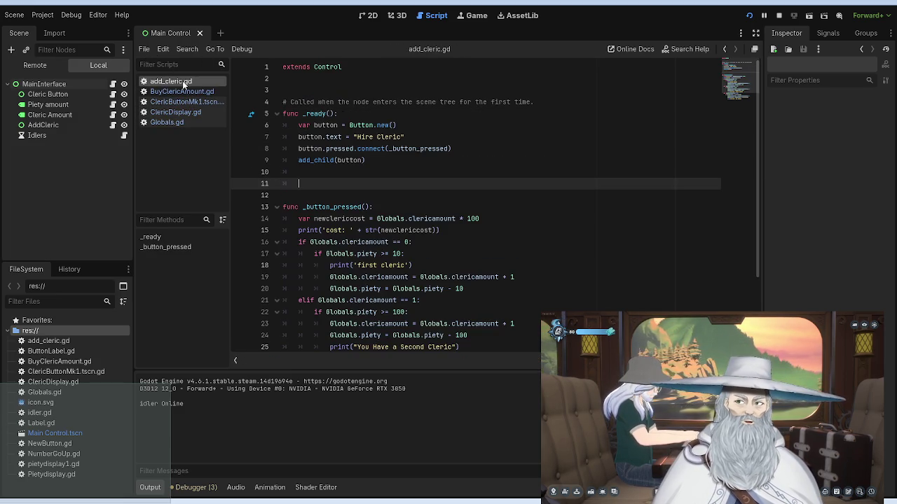
Step: Replace newclericcost in line 27's piety check with Globals.clericcost via autocomplete, then run the game
{"action": "scroll", "coordinate": [359, 193], "scroll_direction": "down", "scroll_amount": 3}
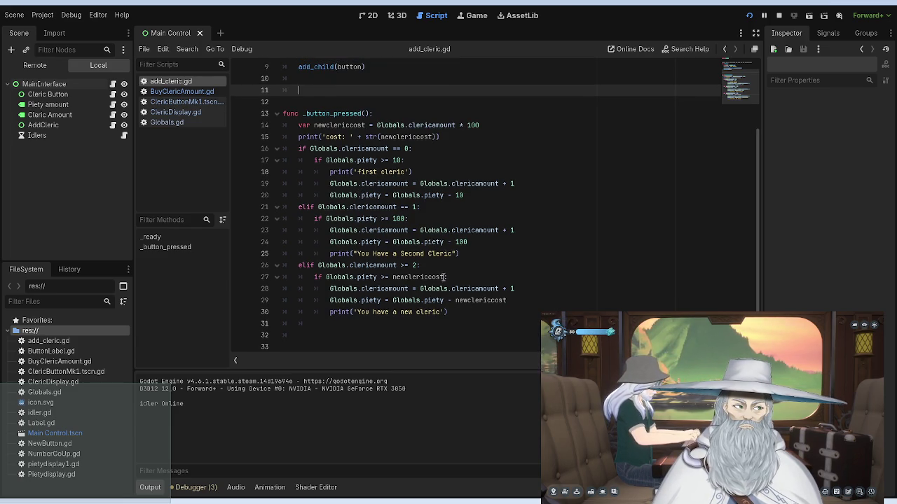
{"action": "left_click_drag", "start_coordinate": [443, 278], "coordinate": [393, 277]}
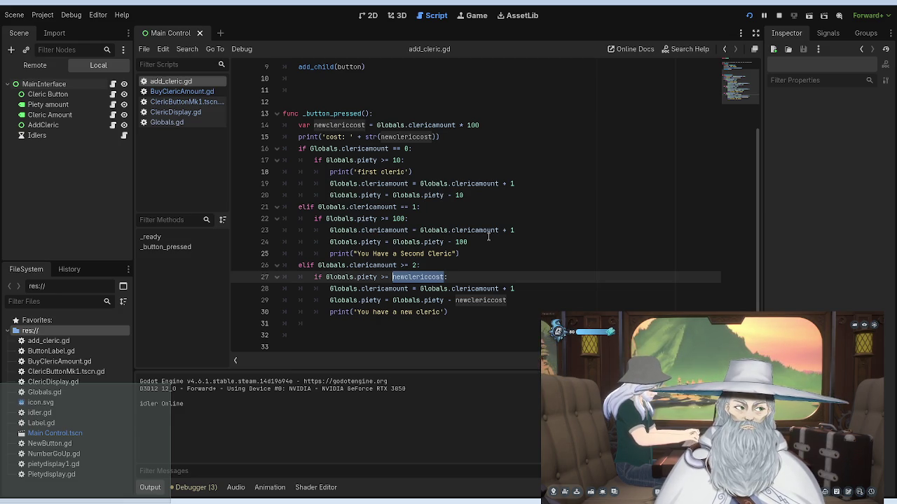
{"action": "type", "text": "Globals."}
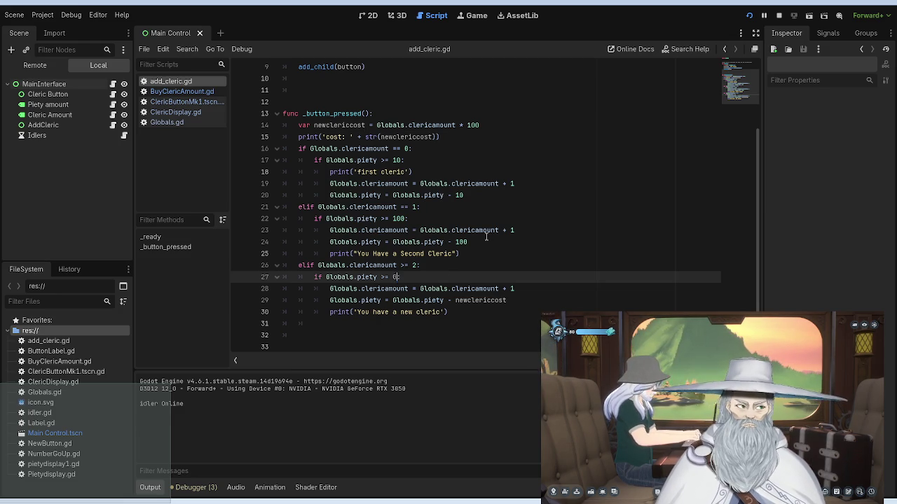
{"action": "type", "text": "cleric:"}
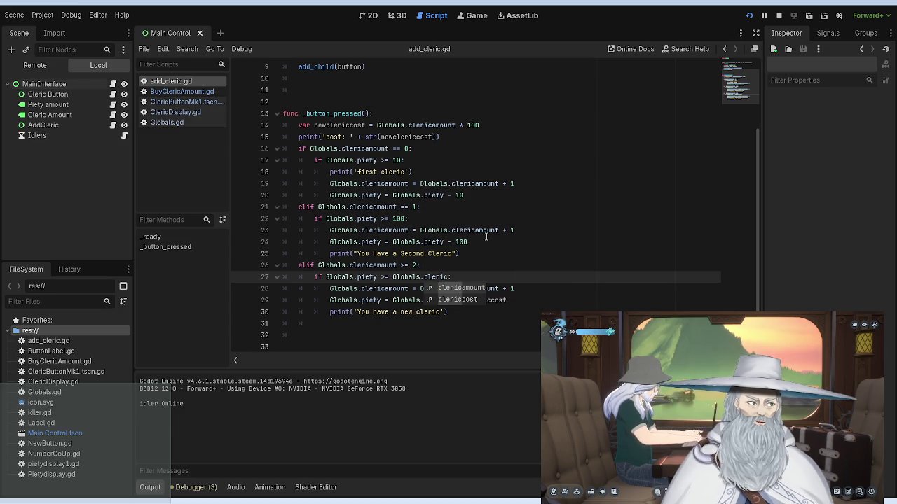
{"action": "key", "text": "Down"}
{"action": "key", "text": "Return"}
{"action": "left_click", "coordinate": [456, 163]}
{"action": "key", "text": "F5"}
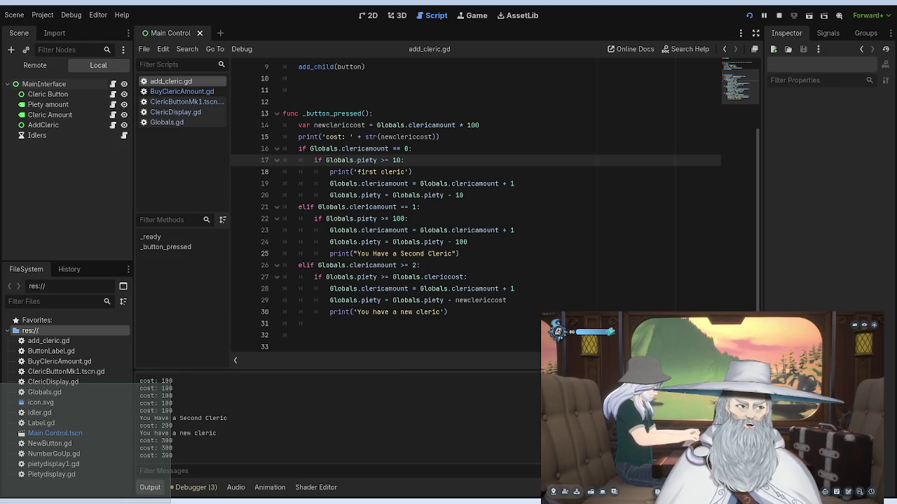
Step: Hire clerics in the running game until cost 300 prints, then stop it with F8
{"action": "key", "text": "F8"}
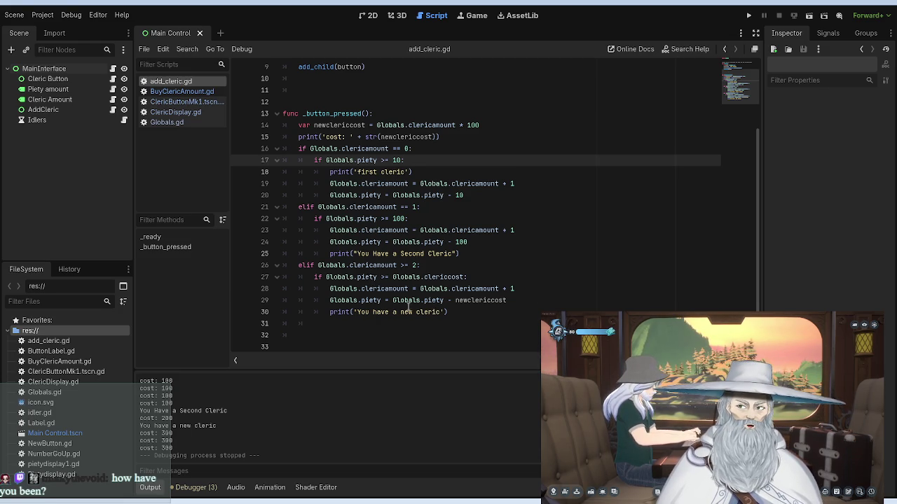
Step: Copy Globals.clericcost from line 27 over newclericcost in line 29's deduction, then save and run
{"action": "left_click", "coordinate": [379, 253]}
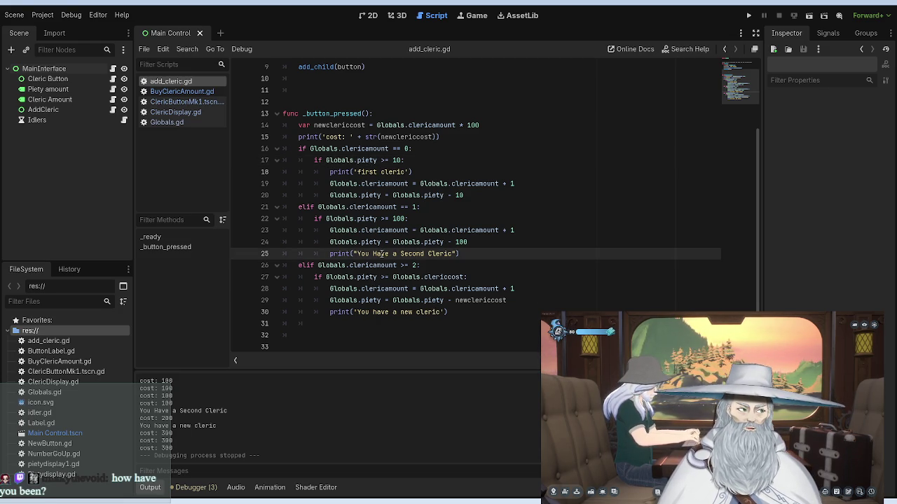
{"action": "mouse_move", "coordinate": [506, 299]}
{"action": "left_mouse_down"}
{"action": "mouse_move", "coordinate": [456, 299]}
{"action": "mouse_move", "coordinate": [393, 277]}
{"action": "left_mouse_up"}
{"action": "left_click", "coordinate": [458, 266]}
{"action": "left_click", "coordinate": [465, 277]}
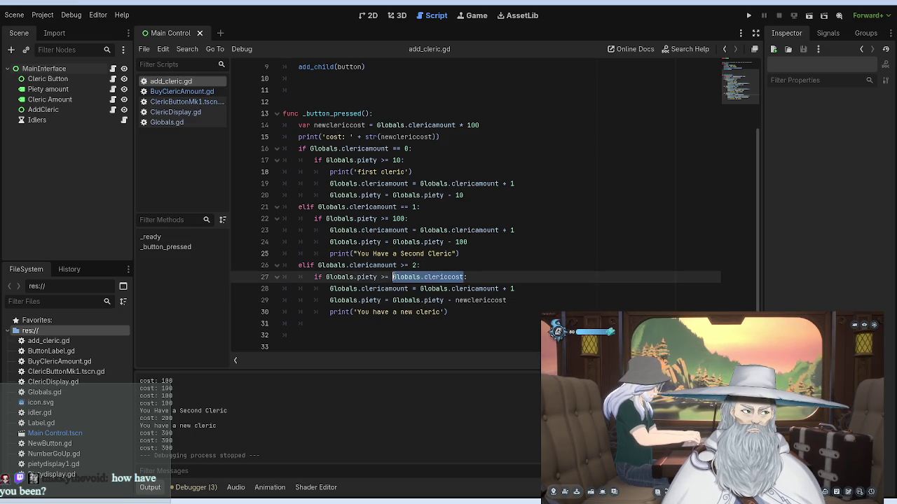
{"action": "key", "text": "ctrl+c"}
{"action": "left_click_drag", "start_coordinate": [506, 300], "coordinate": [456, 300]}
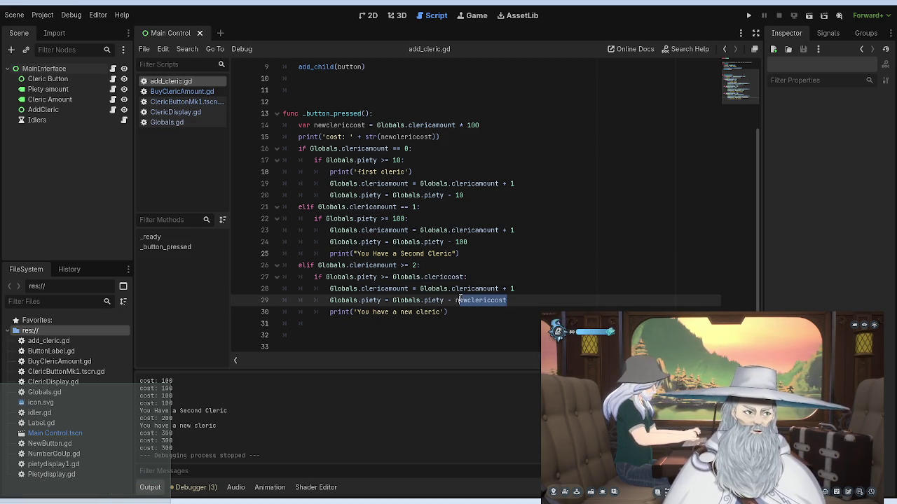
{"action": "key", "text": "ctrl+v"}
{"action": "left_click", "coordinate": [498, 196]}
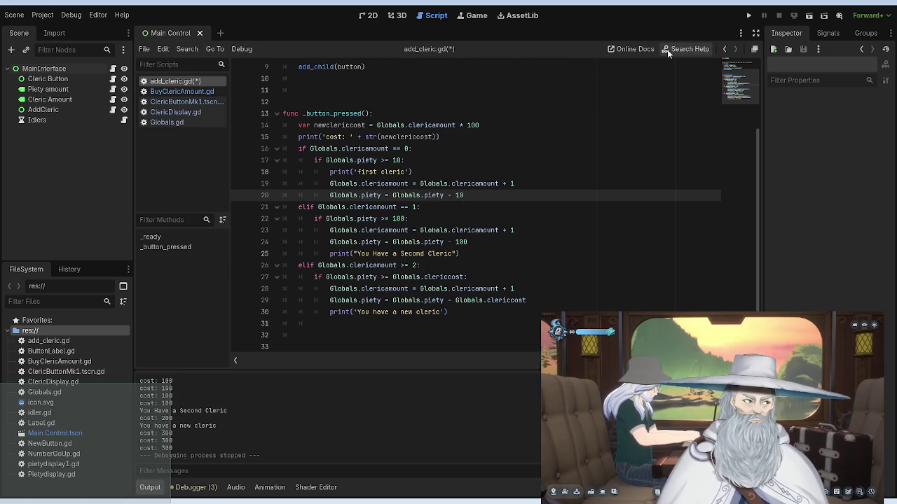
{"action": "left_click", "coordinate": [747, 15]}
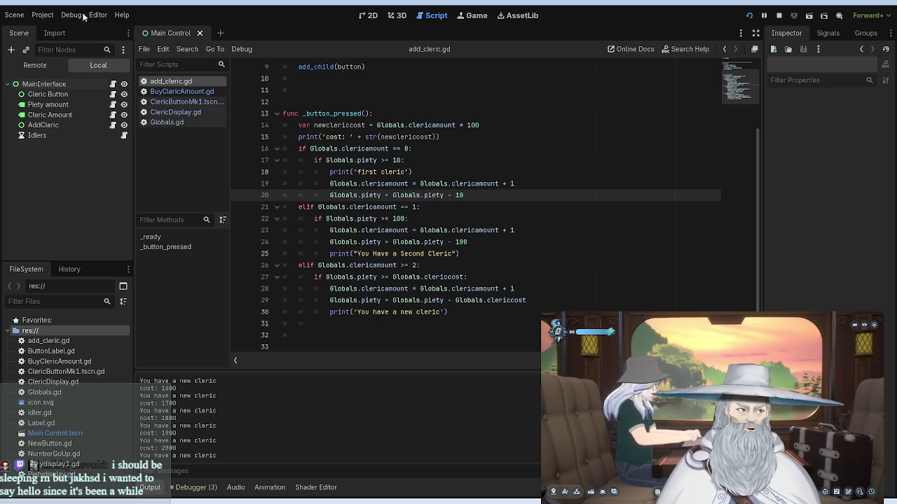
Step: Switch to Globals.gd, where clericcost is declared as clericamount * 100
{"action": "left_click", "coordinate": [187, 120]}
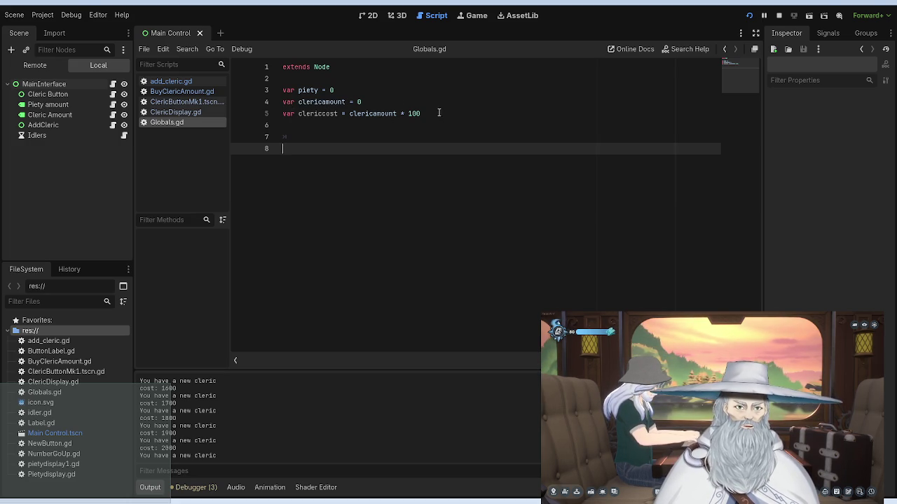
Step: Browse the ClericDisplay, ClericButtonMk1 and BuyClericAmount scripts, return to add_cleric.gd, and restart the game
{"action": "left_click", "coordinate": [189, 112]}
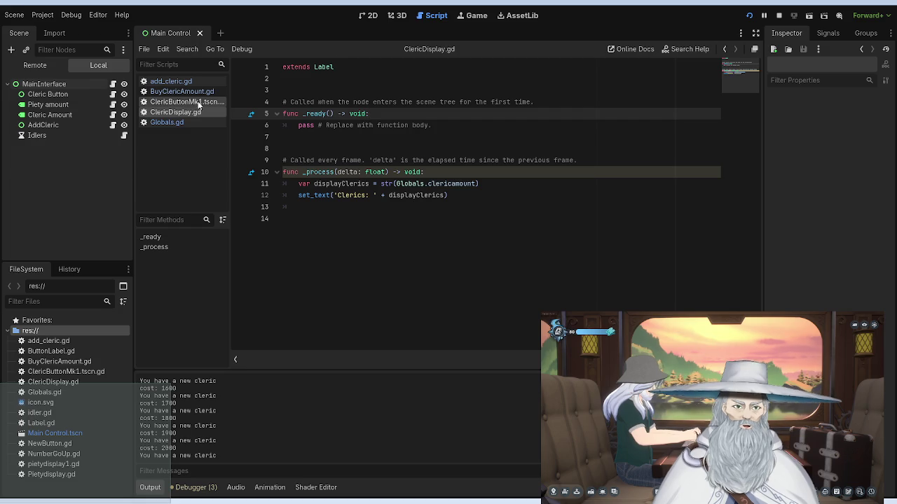
{"action": "left_click", "coordinate": [198, 103]}
{"action": "left_click", "coordinate": [198, 91]}
{"action": "left_click", "coordinate": [196, 81]}
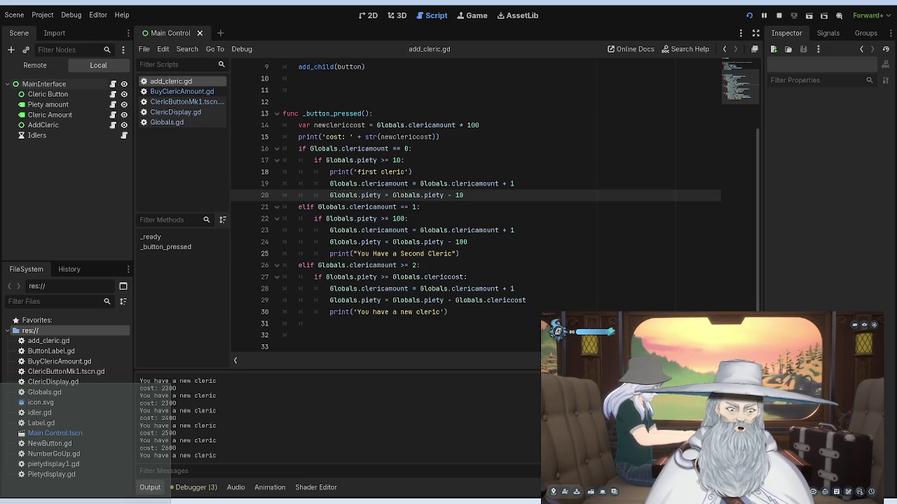
{"action": "left_click", "coordinate": [749, 15]}
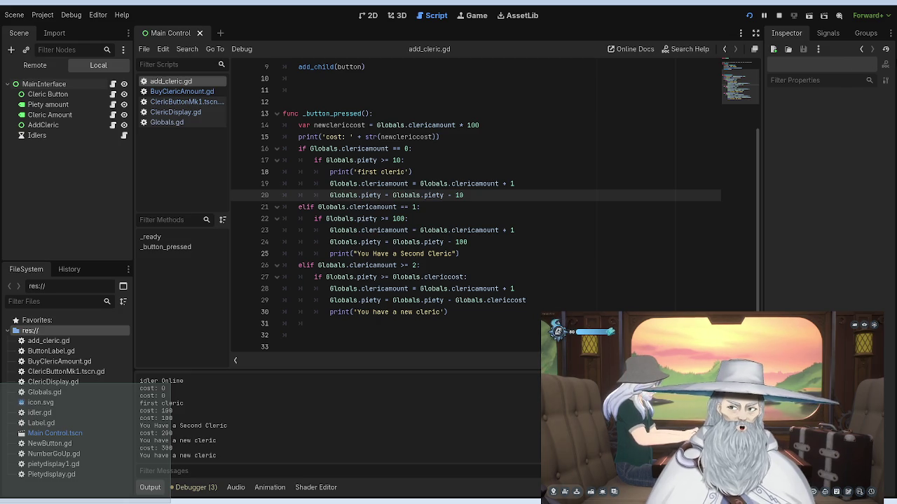
Step: Stop the test game with F8 and put the caret at the end of line 30
{"action": "key", "text": "F8"}
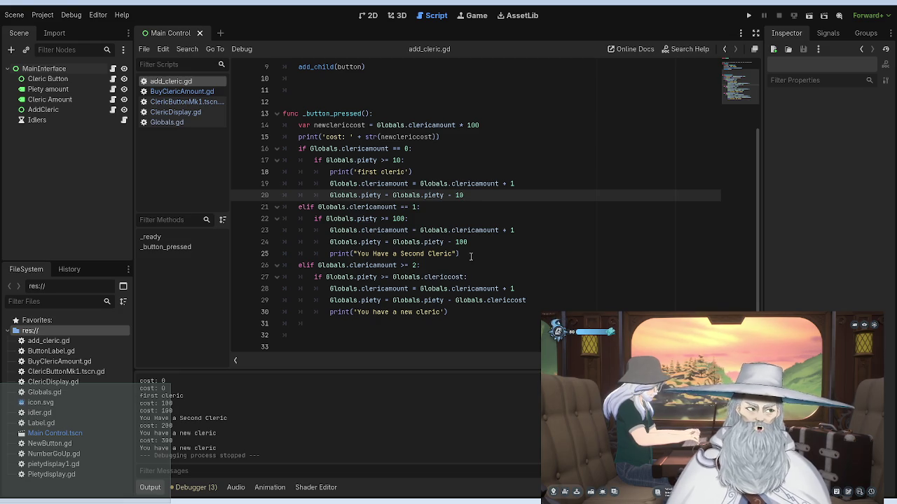
{"action": "left_click", "coordinate": [452, 310]}
Step: After line 30, add an else branch printing 'you do not have enough', then run and stop the game
{"action": "key", "text": "Return"}
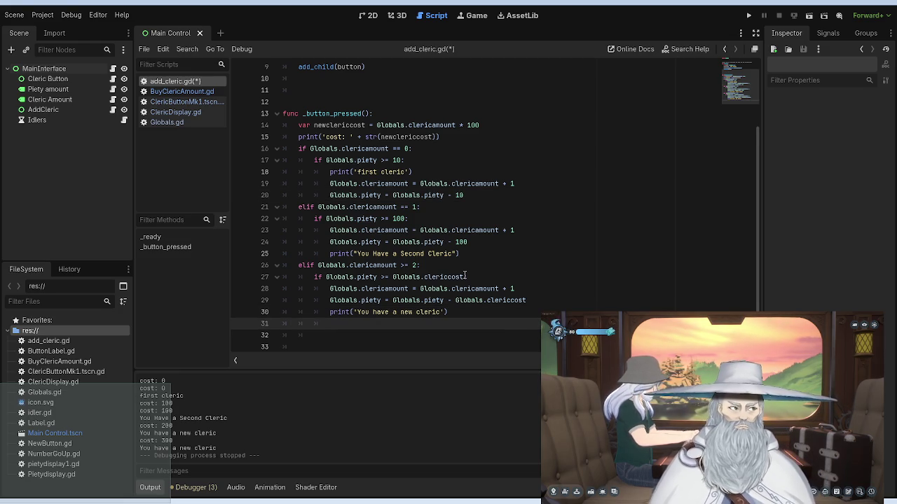
{"action": "type", "text": "else"}
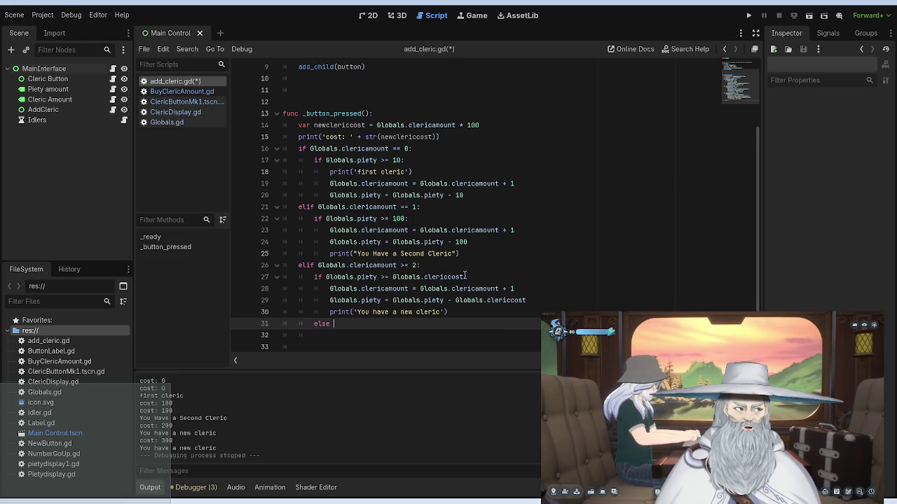
{"action": "key", "text": "BackSpace"}
{"action": "type", "text": ":"}
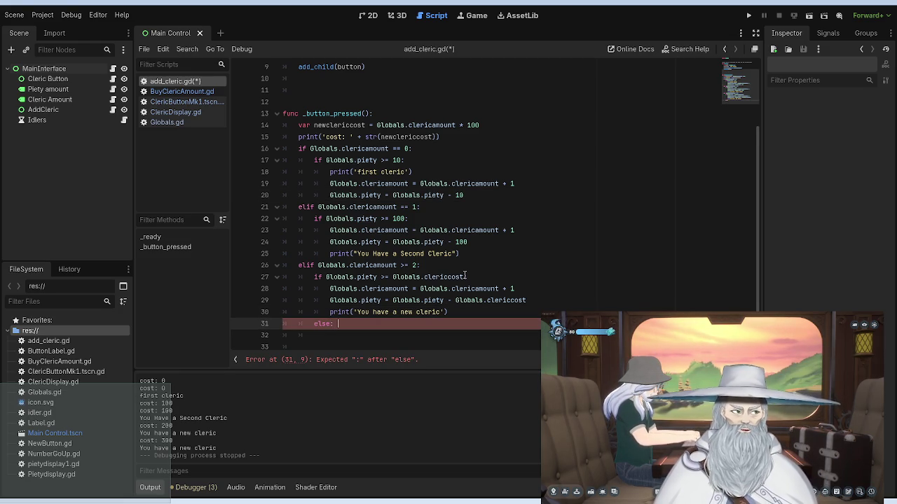
{"action": "key", "text": "Return"}
{"action": "type", "text": "print"}
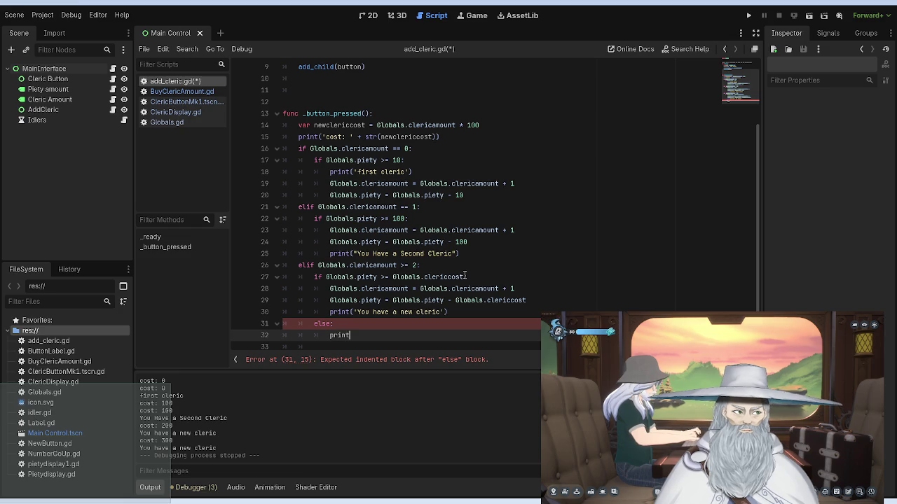
{"action": "type", "text": "('you"}
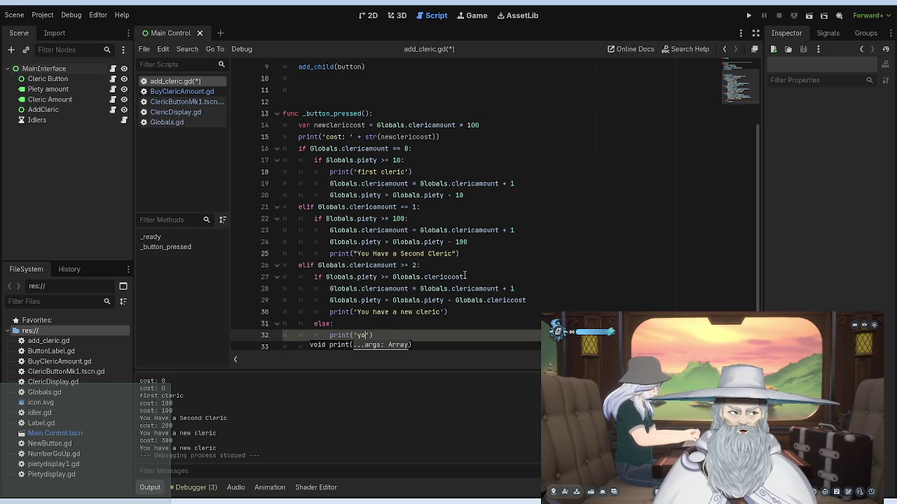
{"action": "type", "text": " do not have e"}
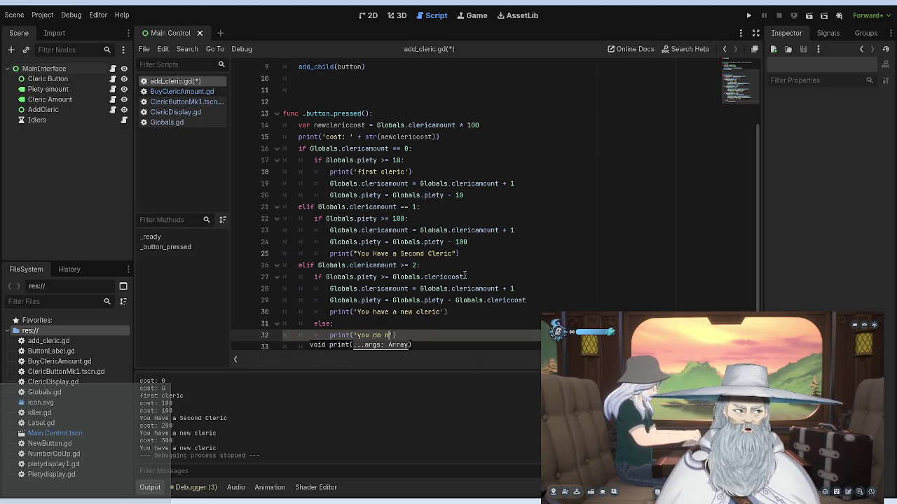
{"action": "type", "text": "nough"}
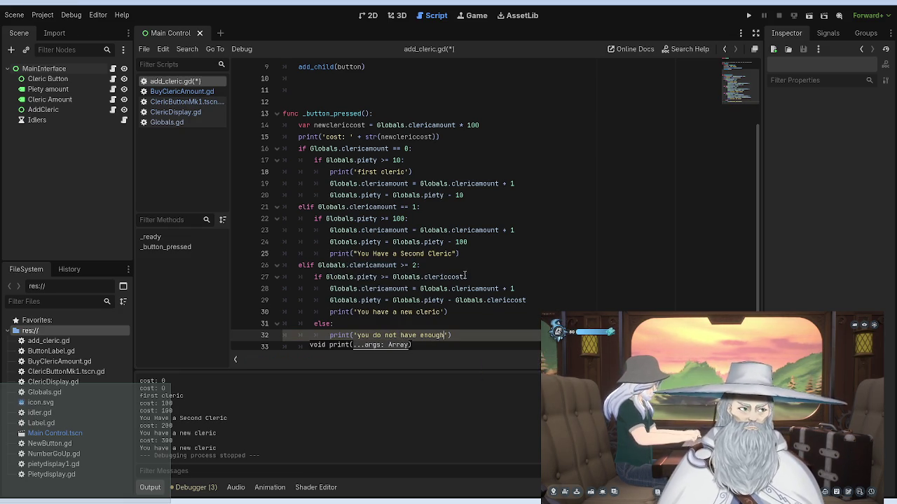
{"action": "left_click", "coordinate": [748, 16]}
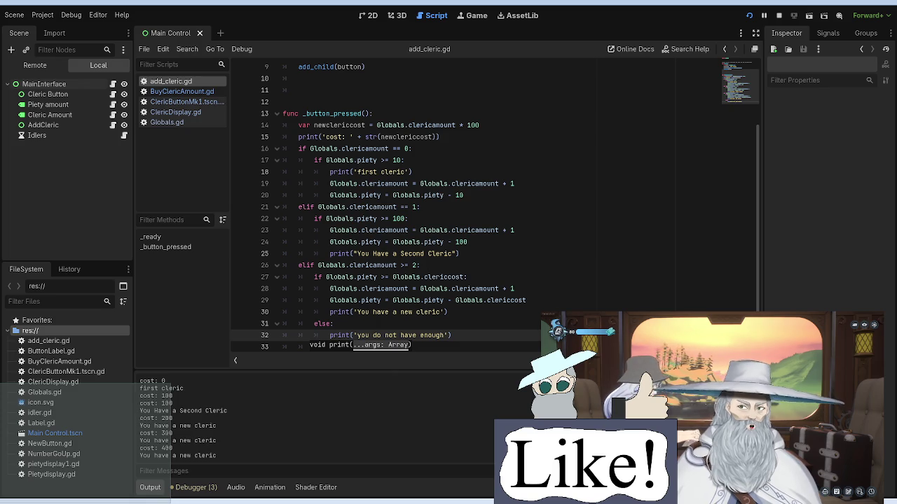
{"action": "key", "text": "F8"}
Step: Replace Globals.clericcost with newclericcost in line 27's piety check
{"action": "scroll", "coordinate": [432, 187], "scroll_direction": "up", "scroll_amount": 2}
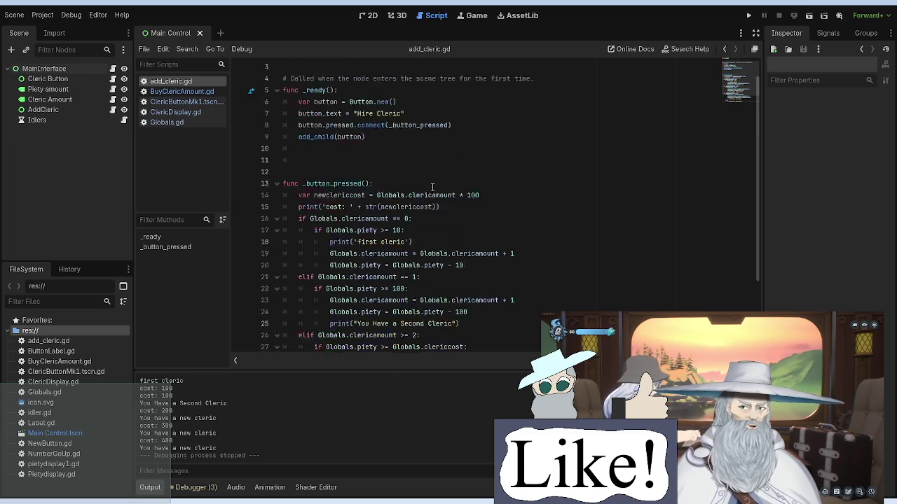
{"action": "scroll", "coordinate": [432, 188], "scroll_direction": "up", "scroll_amount": 2}
{"action": "left_click_drag", "start_coordinate": [433, 230], "coordinate": [383, 230]}
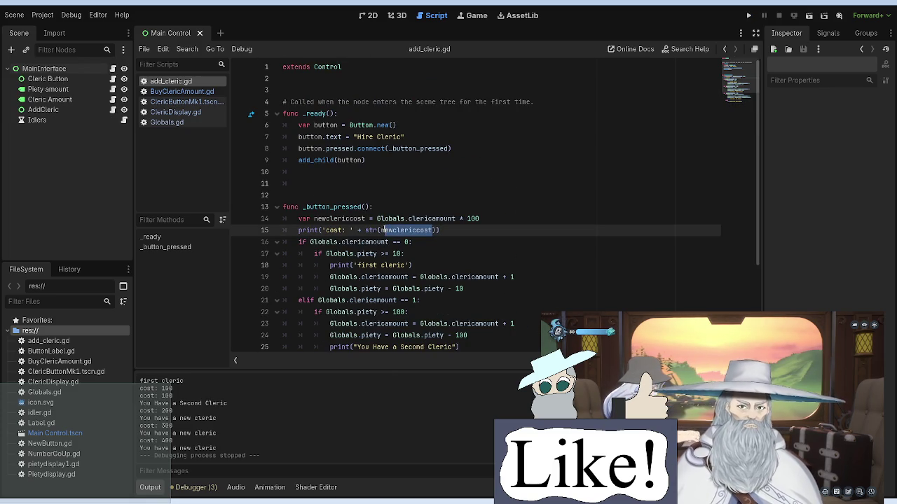
{"action": "left_click", "coordinate": [475, 217]}
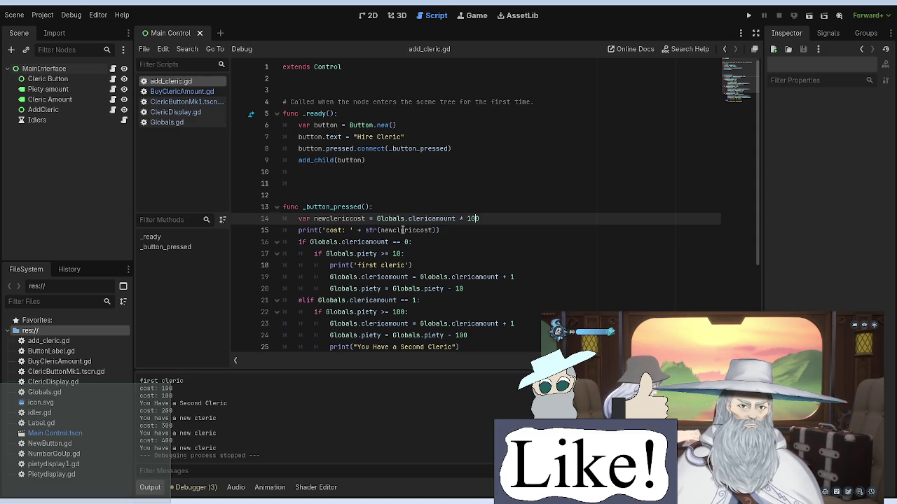
{"action": "scroll", "coordinate": [403, 230], "scroll_direction": "down", "scroll_amount": 4}
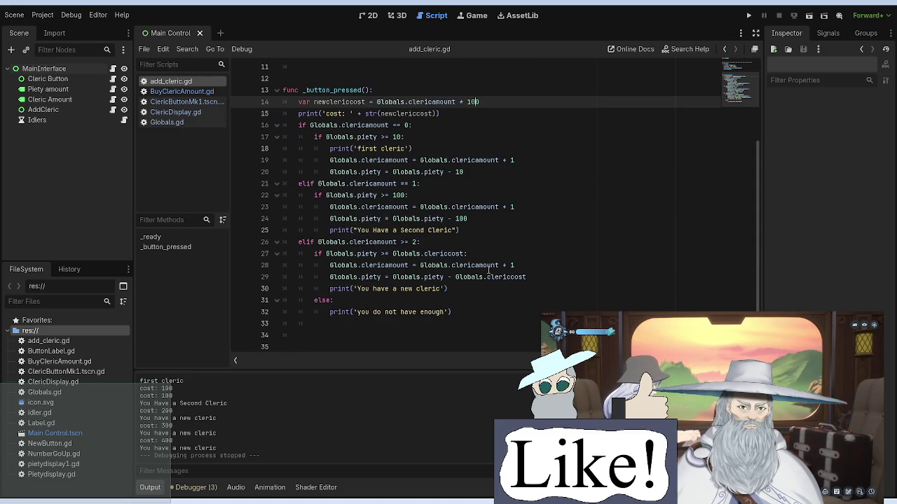
{"action": "left_click_drag", "start_coordinate": [498, 265], "coordinate": [393, 254]}
{"action": "left_click", "coordinate": [451, 246]}
{"action": "left_click", "coordinate": [463, 254]}
{"action": "type", "text": "newclericcost"}
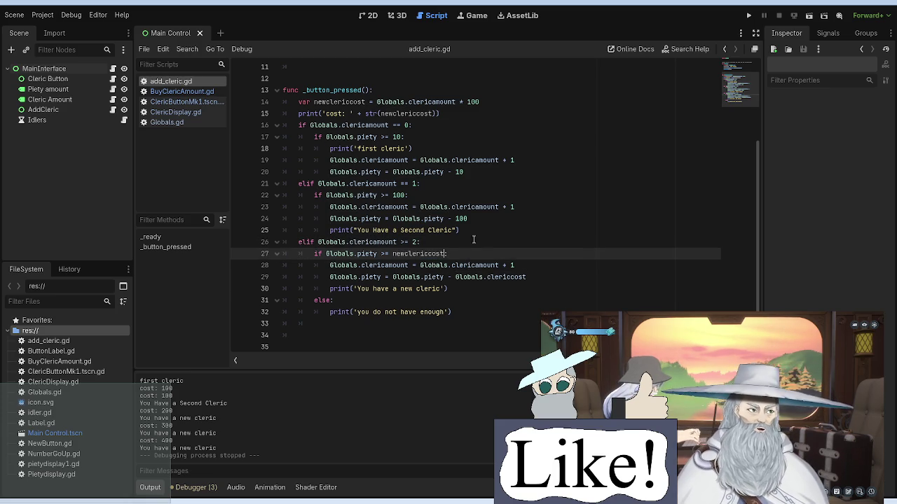
{"action": "left_click", "coordinate": [512, 207]}
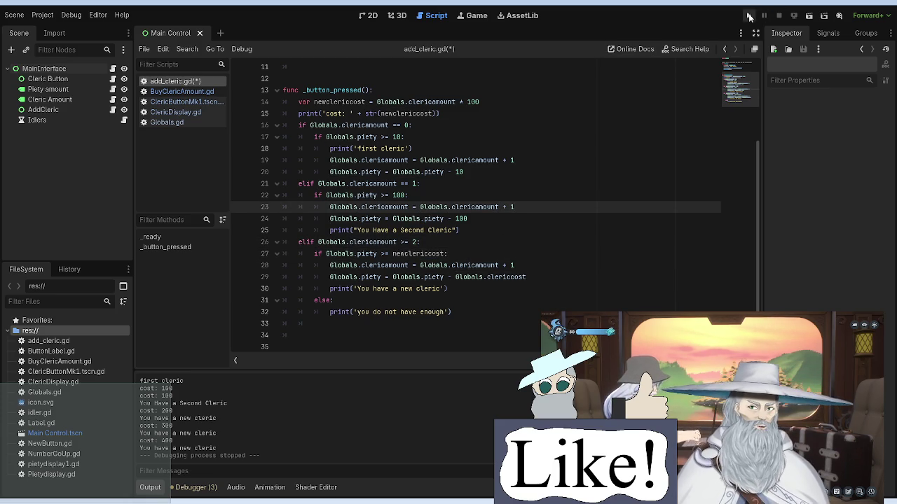
Step: Run the game and test Hire Cleric purchases against the newclericcost check
{"action": "left_click", "coordinate": [748, 15]}
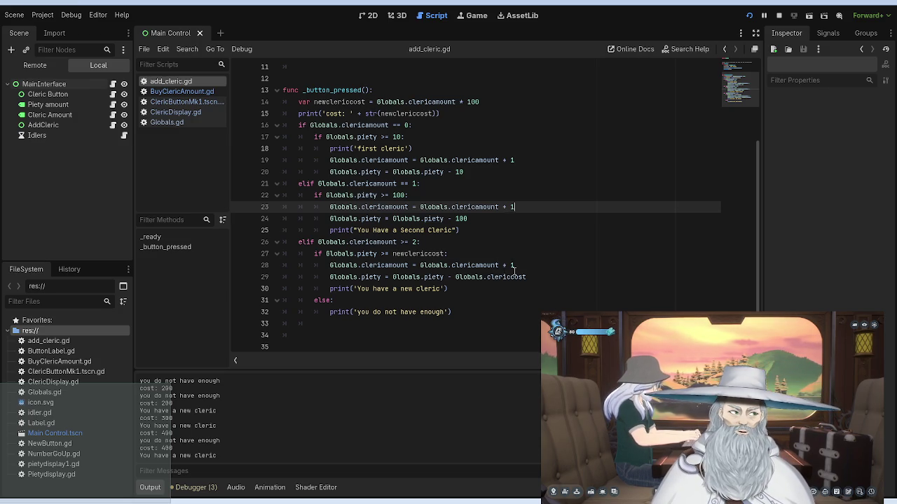
Step: Paste newclericcost over Globals.clericcost in line 29's piety deduction, then open BuyClericAmount.gd
{"action": "left_click_drag", "start_coordinate": [444, 253], "coordinate": [392, 255]}
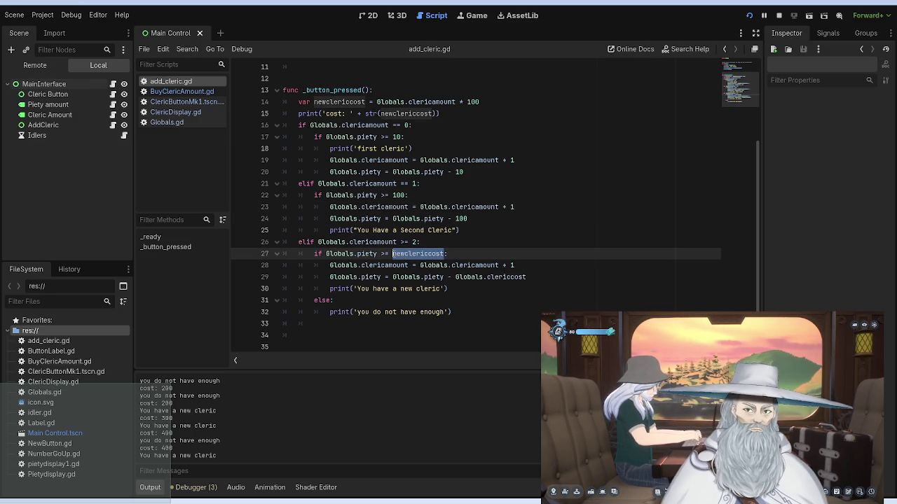
{"action": "left_click", "coordinate": [525, 277]}
{"action": "left_click_drag", "start_coordinate": [524, 276], "coordinate": [459, 278]}
{"action": "key", "text": "ctrl+v"}
{"action": "left_click", "coordinate": [493, 222]}
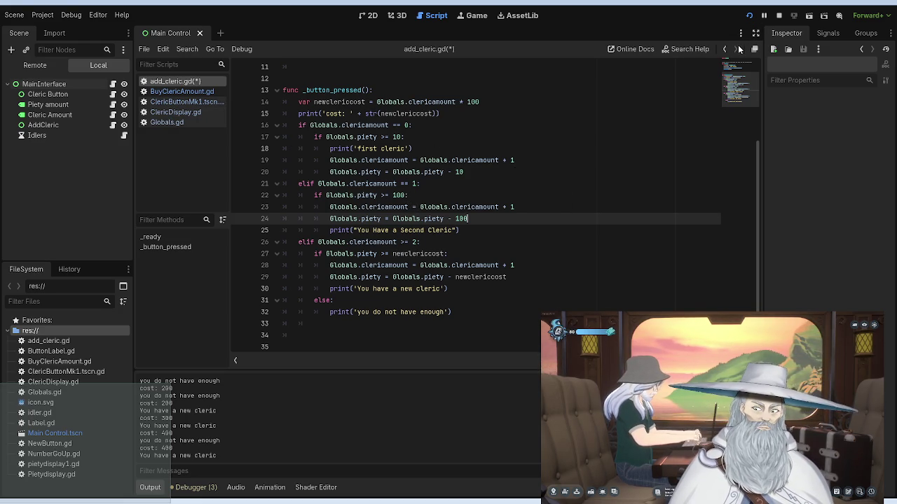
{"action": "left_click", "coordinate": [180, 92]}
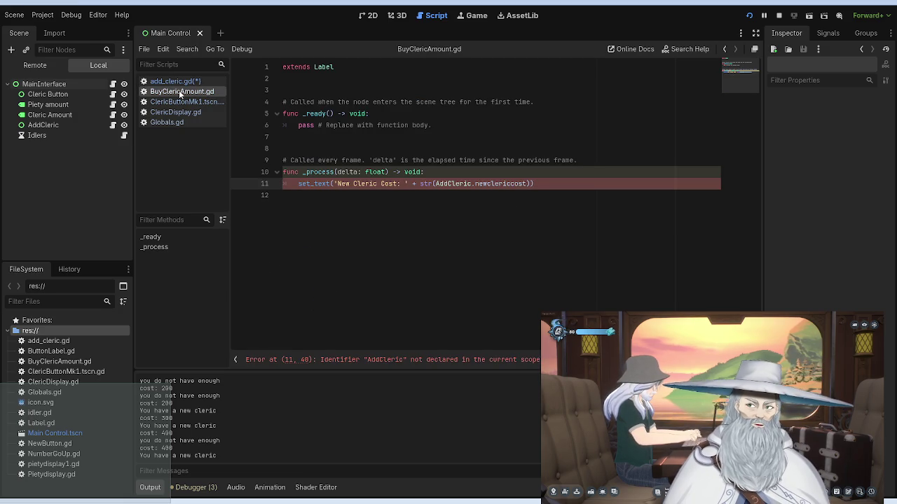
{"action": "left_click", "coordinate": [180, 123]}
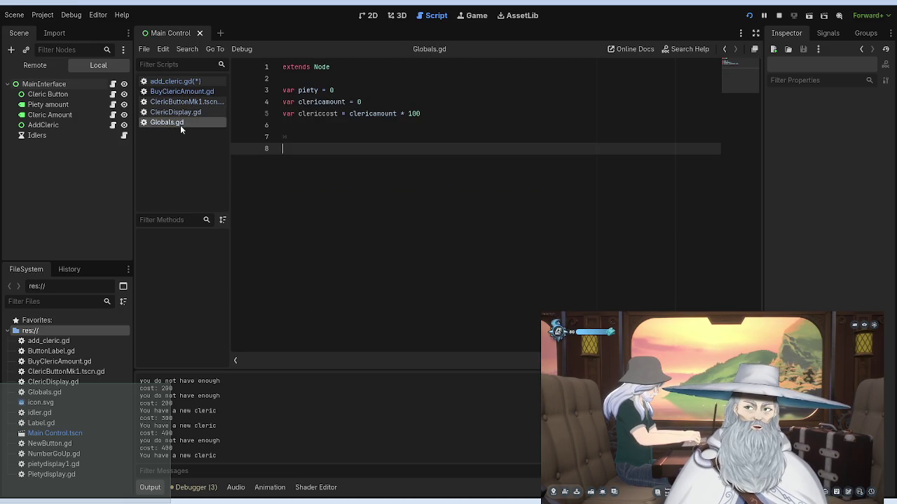
{"action": "left_click", "coordinate": [440, 113]}
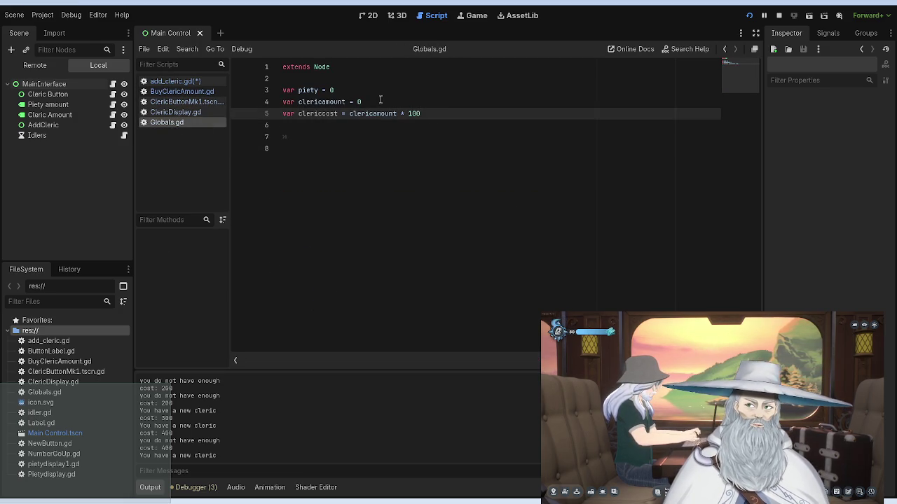
{"action": "left_click", "coordinate": [392, 103]}
{"action": "left_click", "coordinate": [184, 113]}
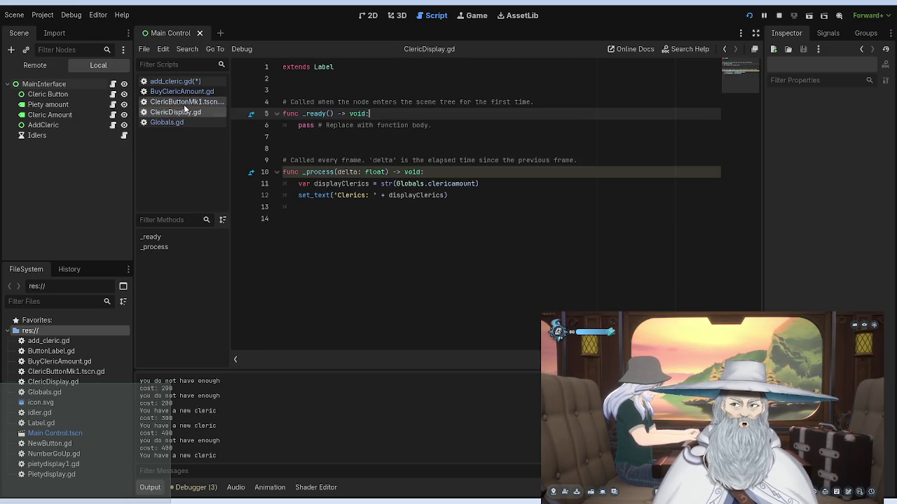
{"action": "left_click_drag", "start_coordinate": [424, 172], "coordinate": [281, 174]}
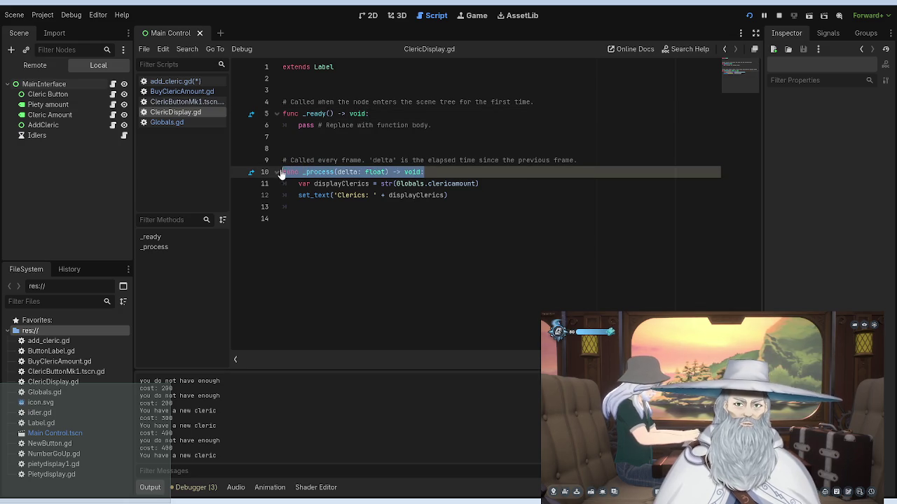
{"action": "left_click", "coordinate": [176, 83]}
{"action": "left_click", "coordinate": [178, 94]}
{"action": "left_click", "coordinate": [175, 122]}
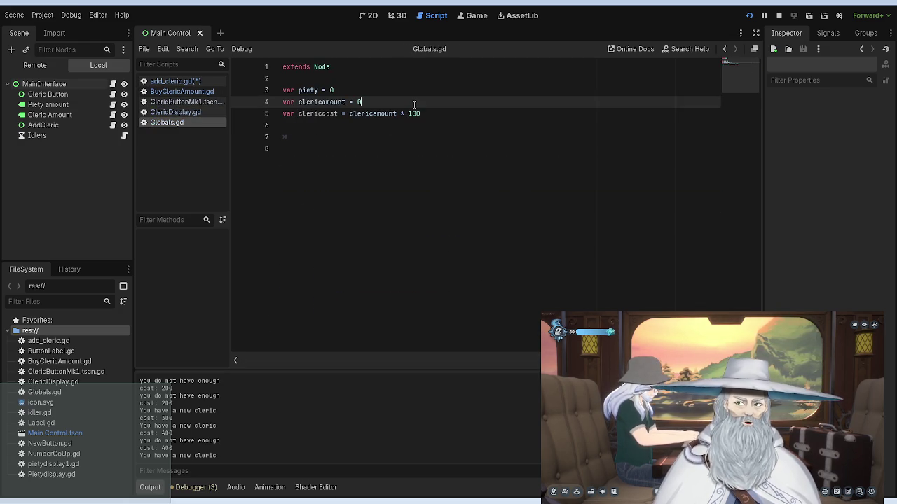
Step: In Globals.gd, indent clericcost under a new 'func _process(delta: float) -> void:' and restart the game
{"action": "key", "text": "Return"}
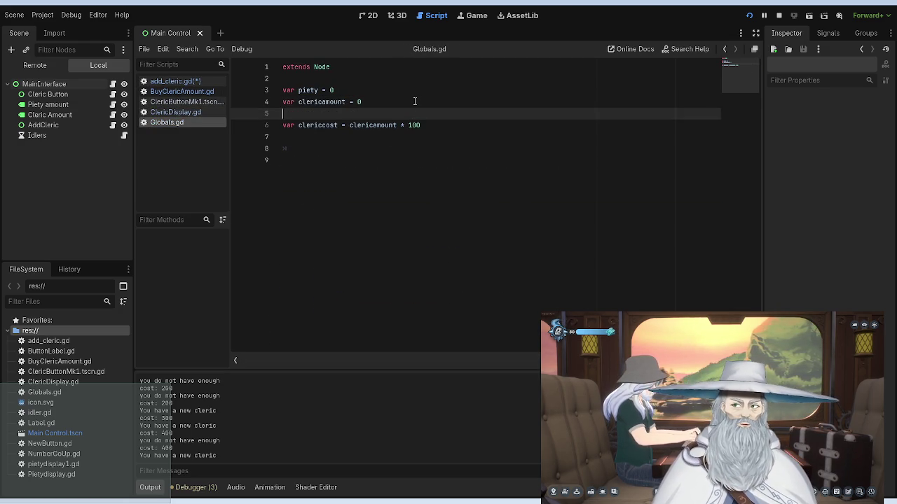
{"action": "type", "text": "func _process(delta: float) -> void:"}
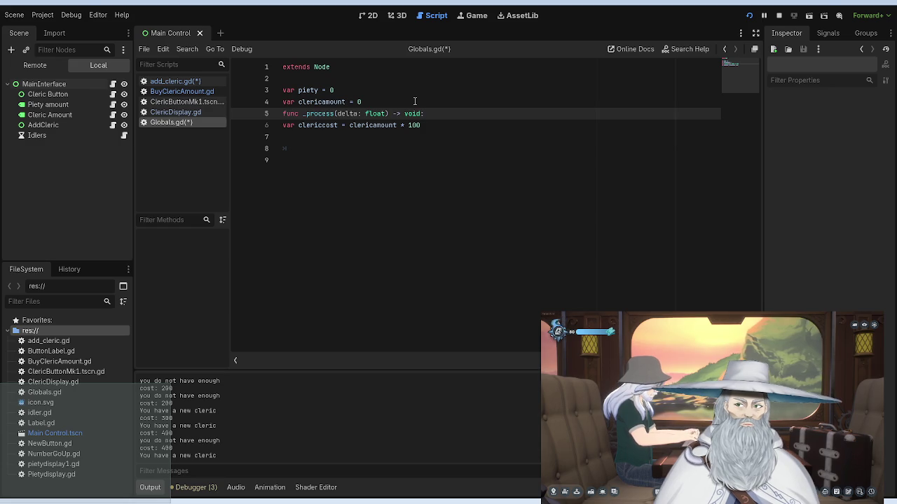
{"action": "key", "text": "Down"}
{"action": "key", "text": "Left"}
{"action": "key", "text": "Left"}
{"action": "key", "text": "Left"}
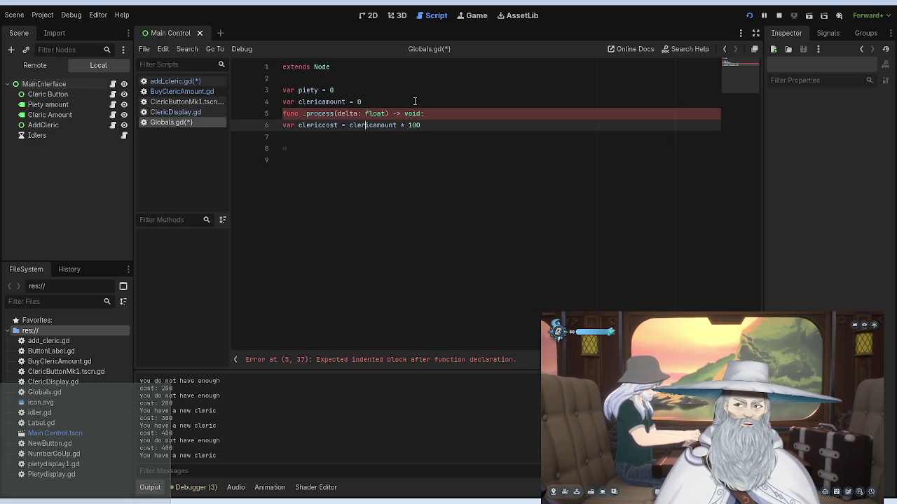
{"action": "key", "text": "Left"}
{"action": "key", "text": "Left"}
{"action": "key", "text": "Left"}
{"action": "key", "text": "Tab"}
{"action": "left_click", "coordinate": [749, 15]}
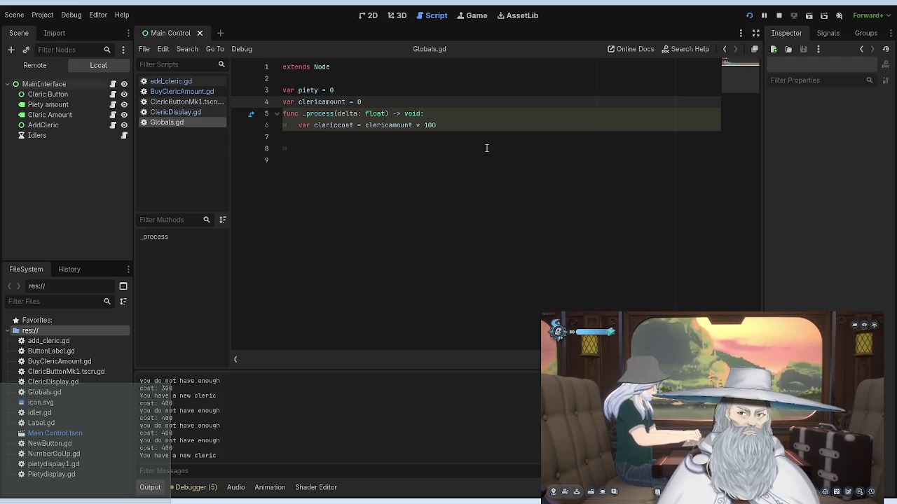
{"action": "left_click", "coordinate": [449, 126]}
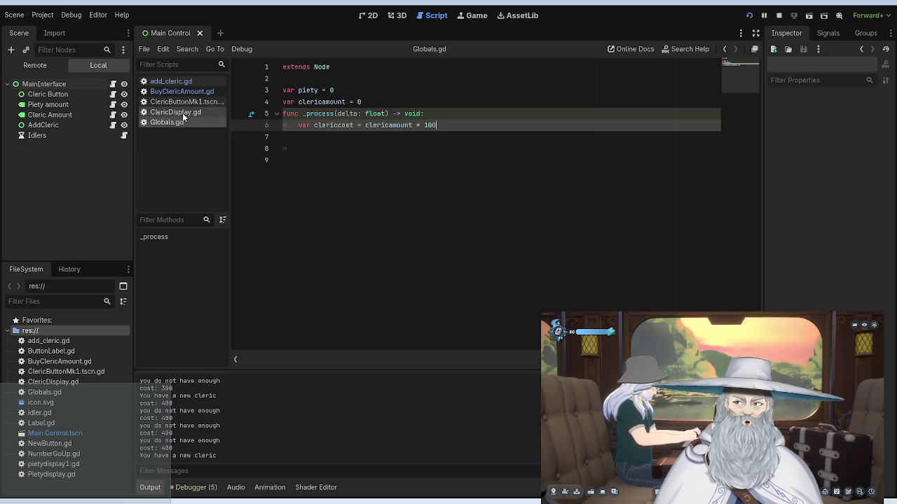
Step: Add a Label child node under Cleric Amount in the Scene dock and switch to the 2D view
{"action": "left_click", "coordinate": [183, 91]}
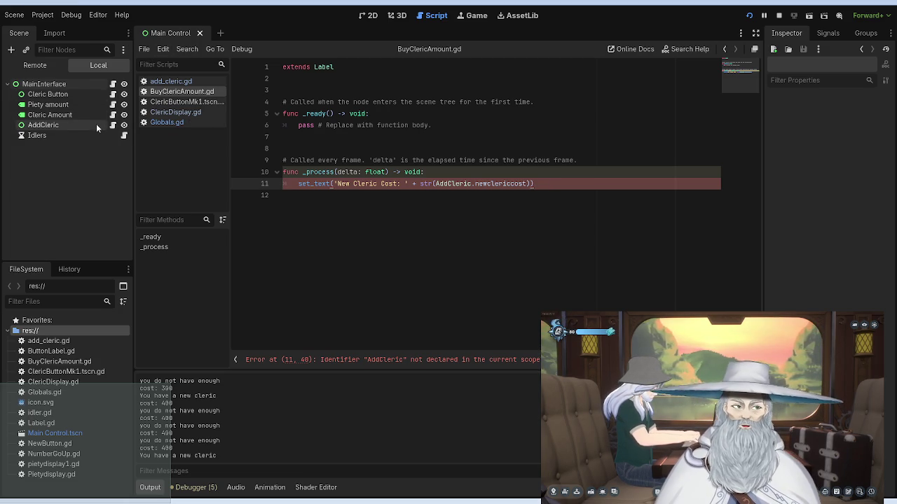
{"action": "left_click", "coordinate": [44, 125]}
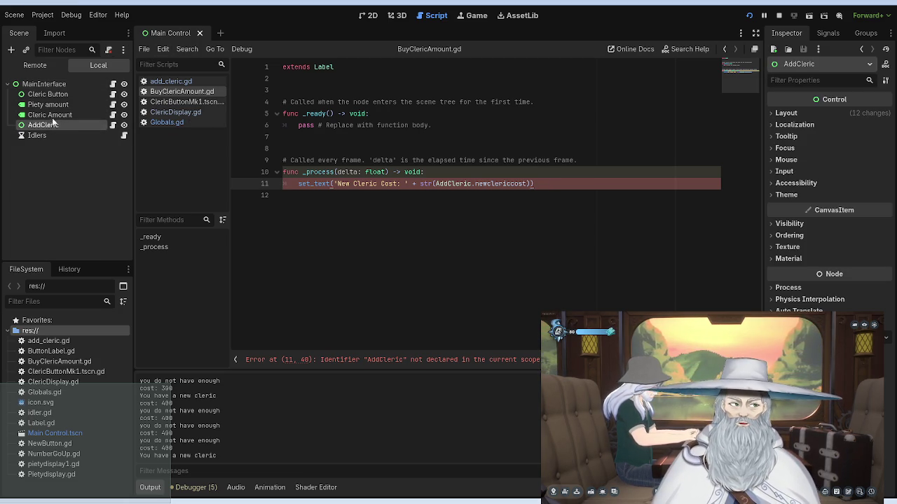
{"action": "left_click", "coordinate": [55, 116]}
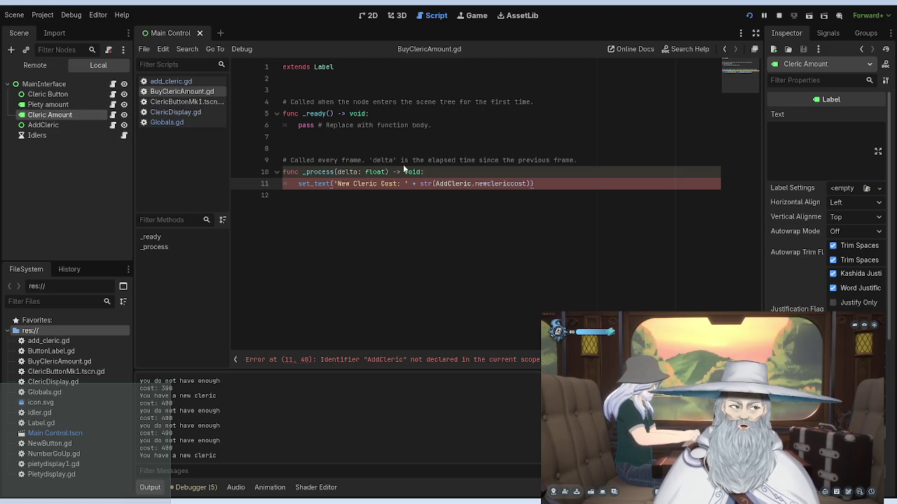
{"action": "key", "text": "ctrl+a"}
{"action": "key", "text": "Return"}
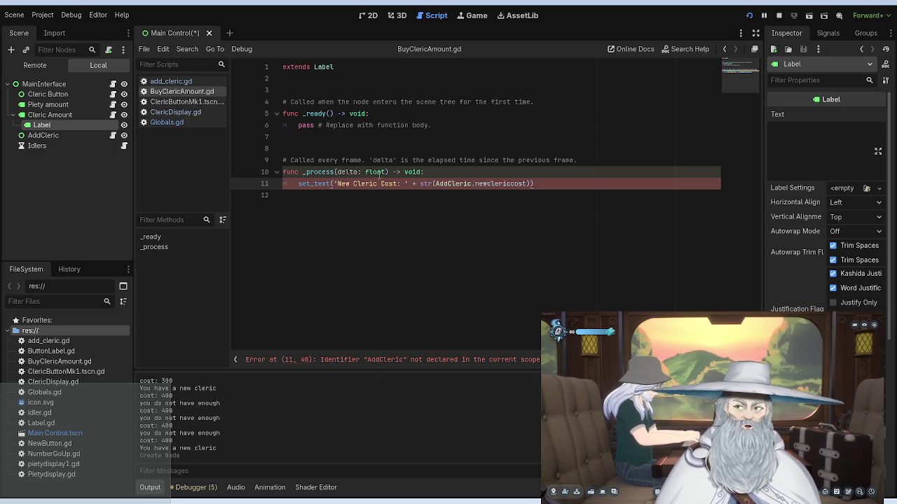
{"action": "mouse_move", "coordinate": [188, 93]}
{"action": "left_mouse_down"}
{"action": "mouse_move", "coordinate": [160, 93]}
{"action": "mouse_move", "coordinate": [75, 132]}
{"action": "left_mouse_up"}
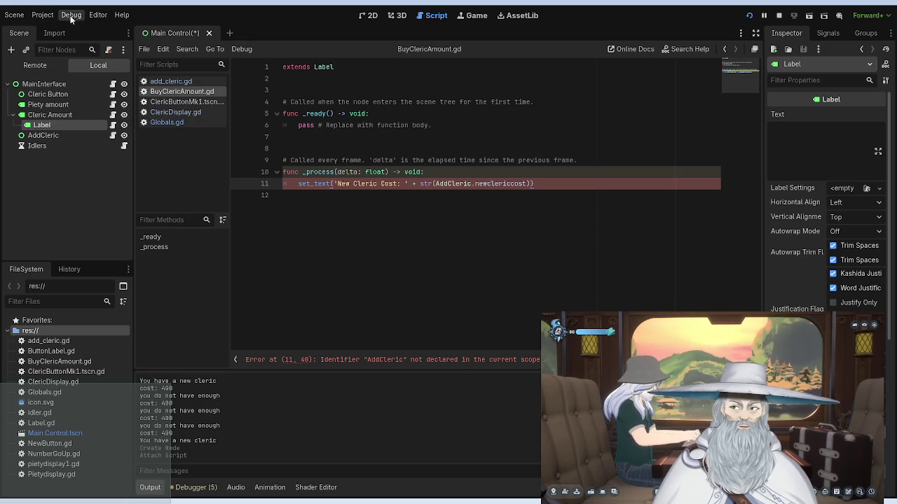
{"action": "left_click", "coordinate": [369, 16]}
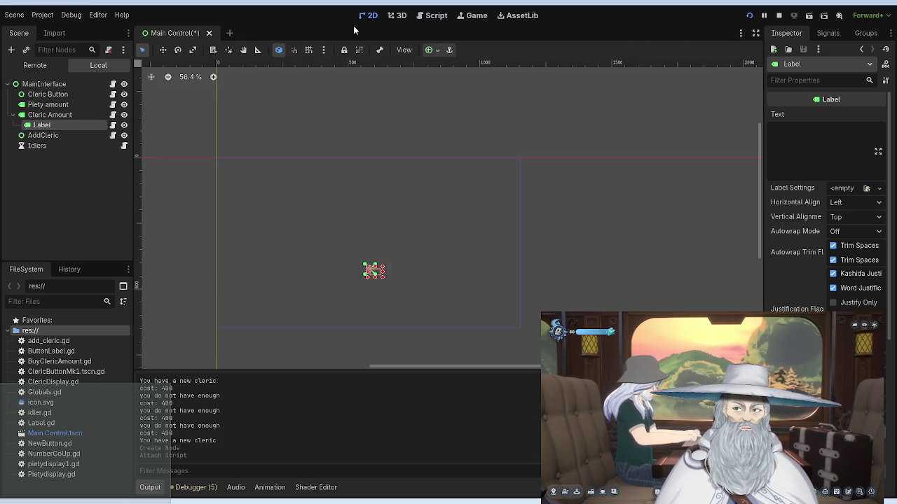
Step: Shift the new label left in the viewport and move ClericCost below Cleric Button in the scene tree
{"action": "scroll", "coordinate": [400, 269], "scroll_direction": "up", "scroll_amount": 6}
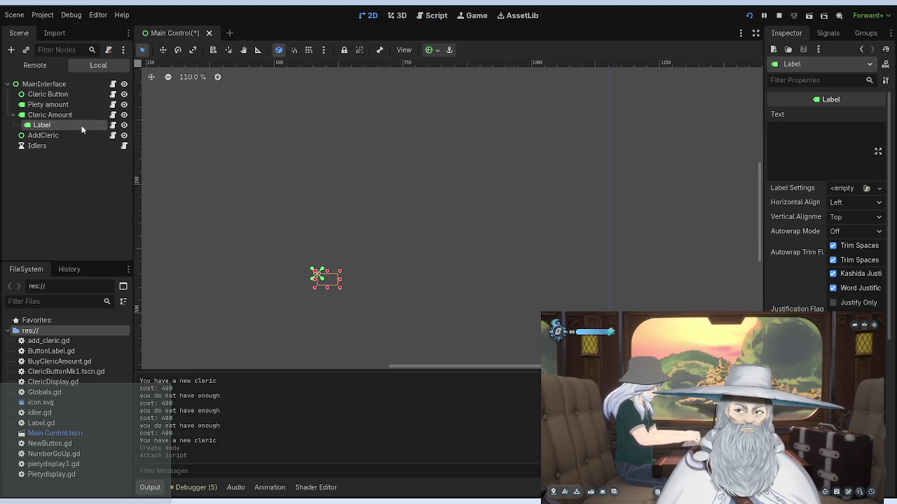
{"action": "left_click_drag", "start_coordinate": [306, 265], "coordinate": [247, 269]}
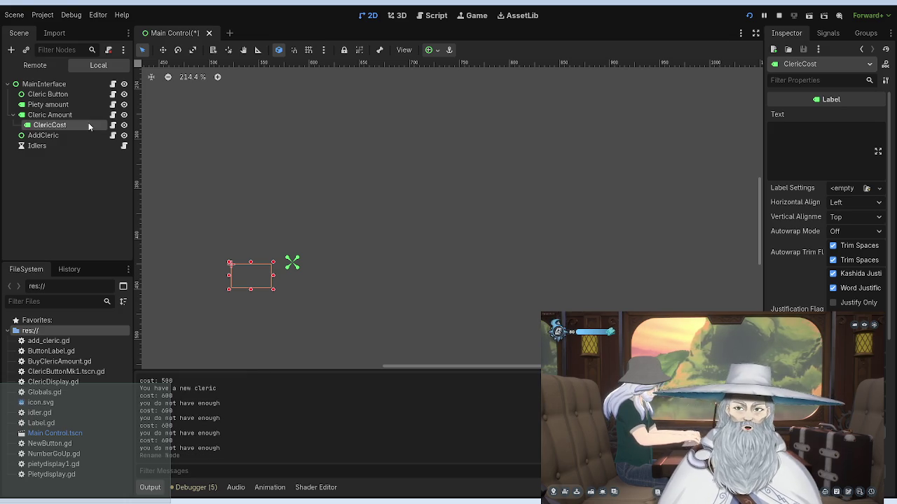
{"action": "left_click", "coordinate": [114, 125]}
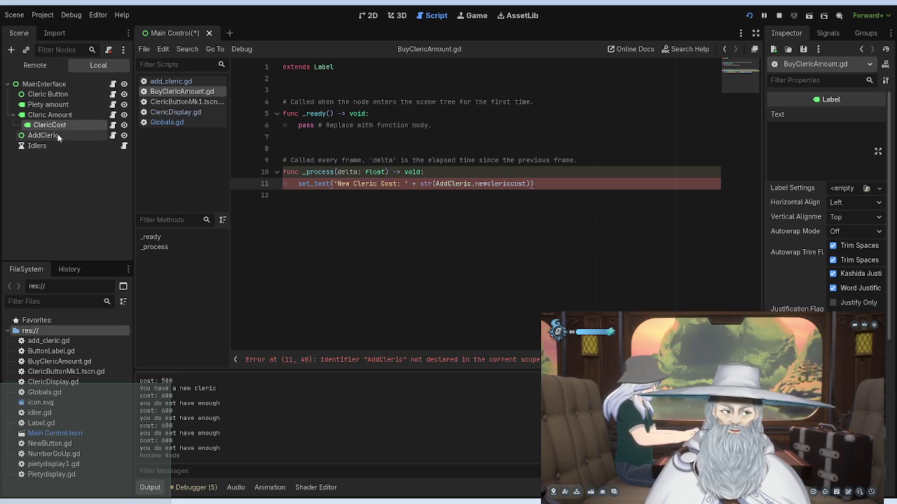
{"action": "left_click_drag", "start_coordinate": [61, 131], "coordinate": [60, 99]}
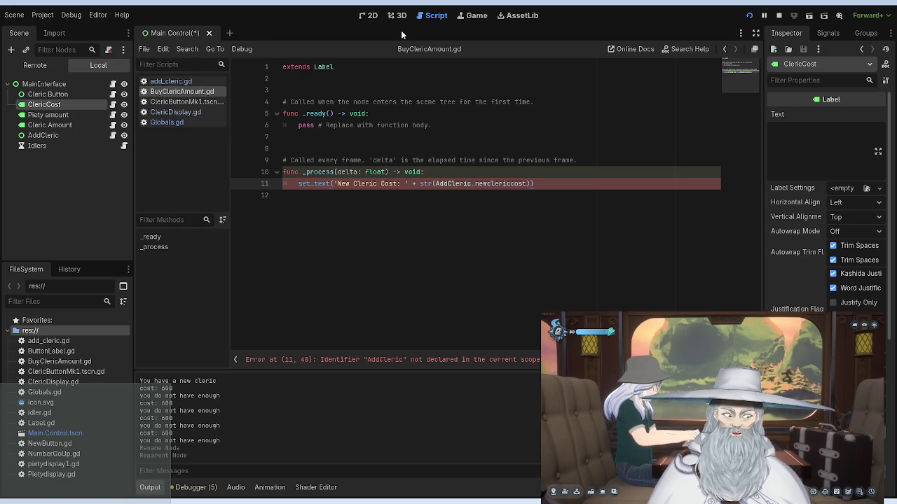
Step: Save the Main Control scene, run it, and go to the AddCleric error on BuyClericAmount.gd line 11
{"action": "key", "text": "ctrl+s"}
{"action": "left_click", "coordinate": [368, 14]}
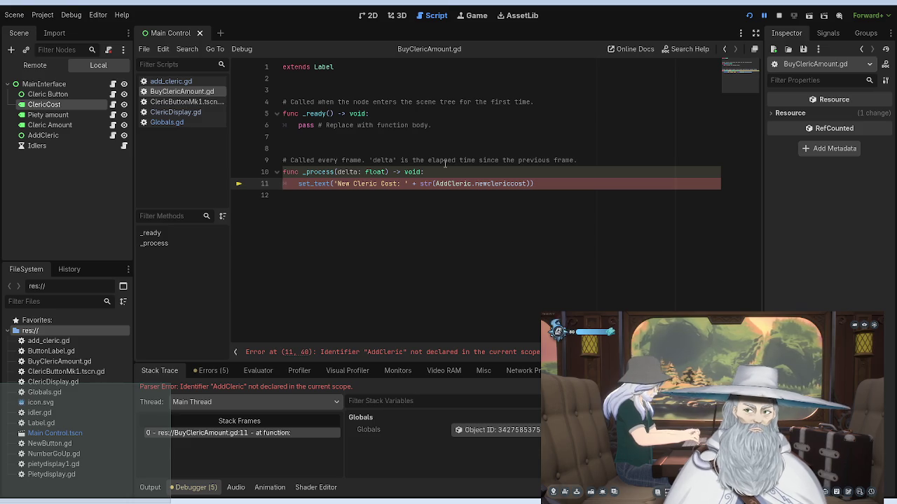
{"action": "left_click", "coordinate": [471, 184]}
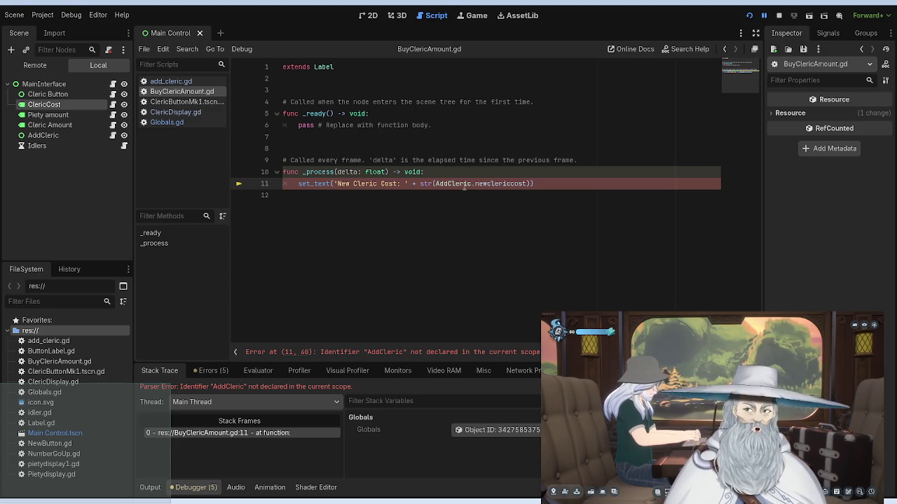
Step: Replace AddCleric.newclericcost with Globals.clericamount on line 11 of BuyClericAmount.gd
{"action": "key", "text": "BackSpace"}
{"action": "key", "text": "BackSpace"}
{"action": "key", "text": "BackSpace"}
{"action": "key", "text": "BackSpace"}
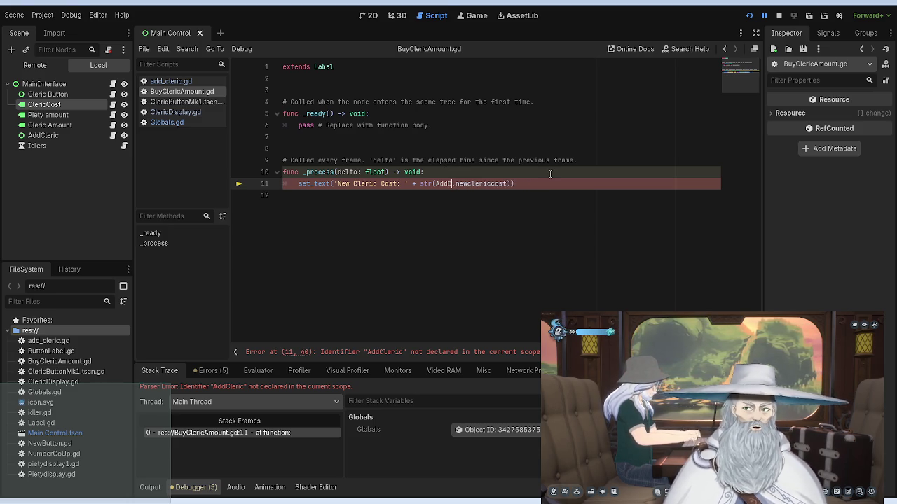
{"action": "type", "text": "Globals"}
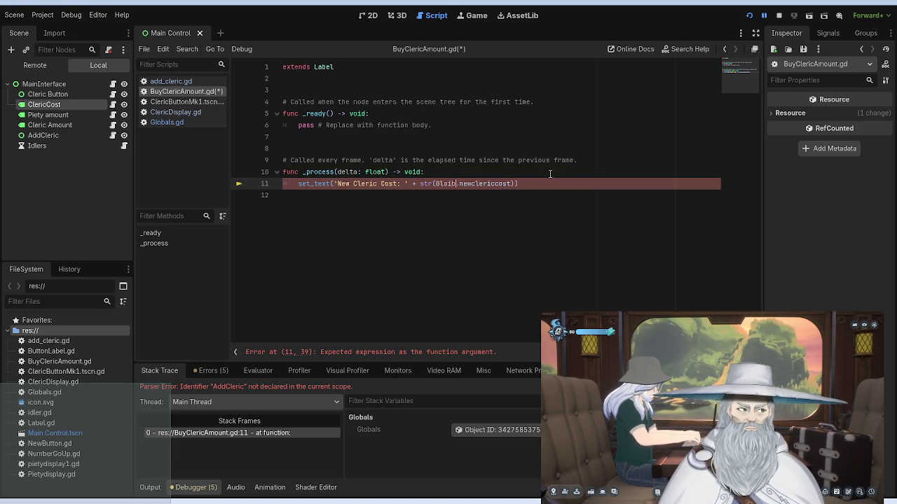
{"action": "key", "text": "Right"}
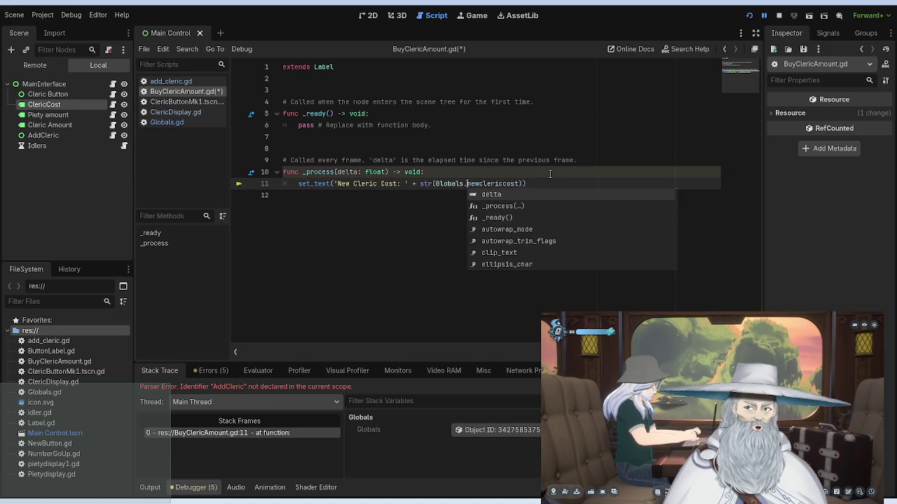
{"action": "key", "text": "Delete"}
{"action": "key", "text": "Delete"}
{"action": "key", "text": "Delete"}
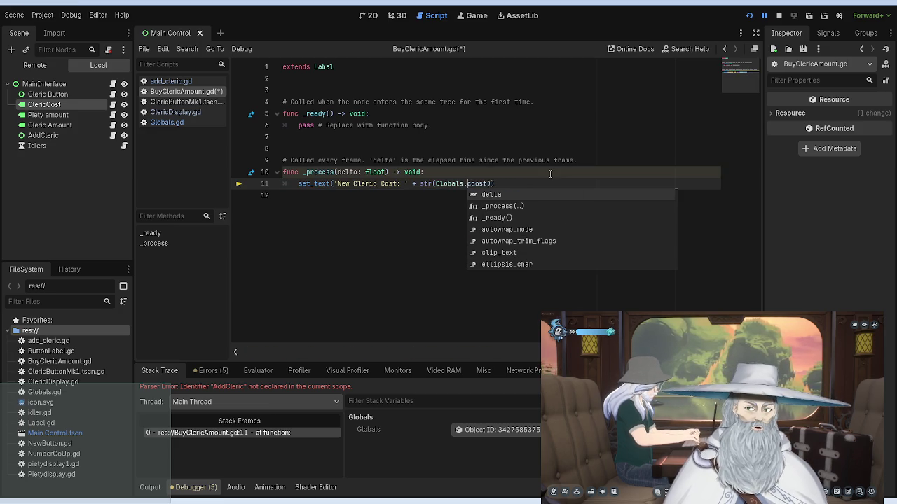
{"action": "key", "text": "Delete"}
{"action": "key", "text": "Delete"}
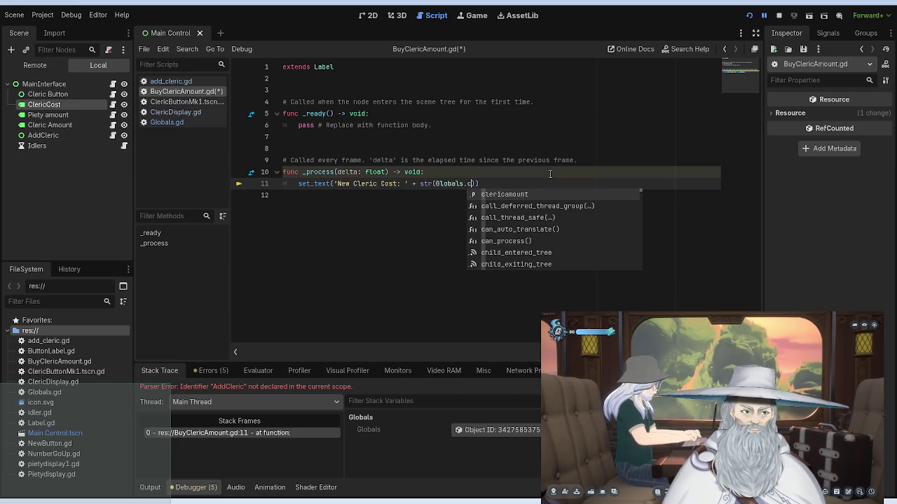
{"action": "type", "text": "cleric"}
{"action": "key", "text": "Return"}
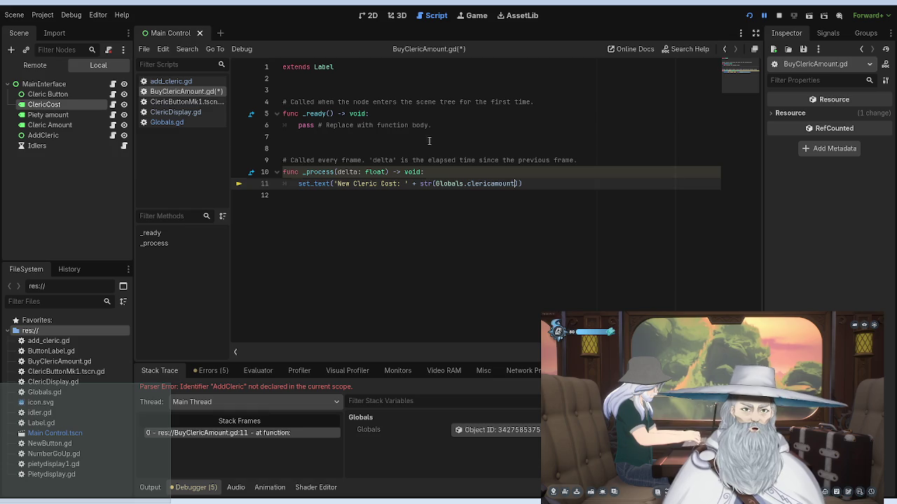
{"action": "left_click", "coordinate": [428, 141]}
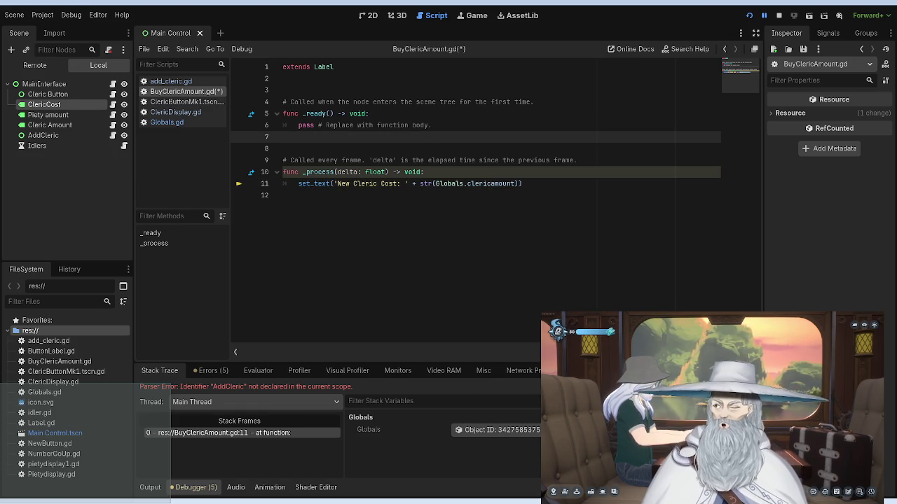